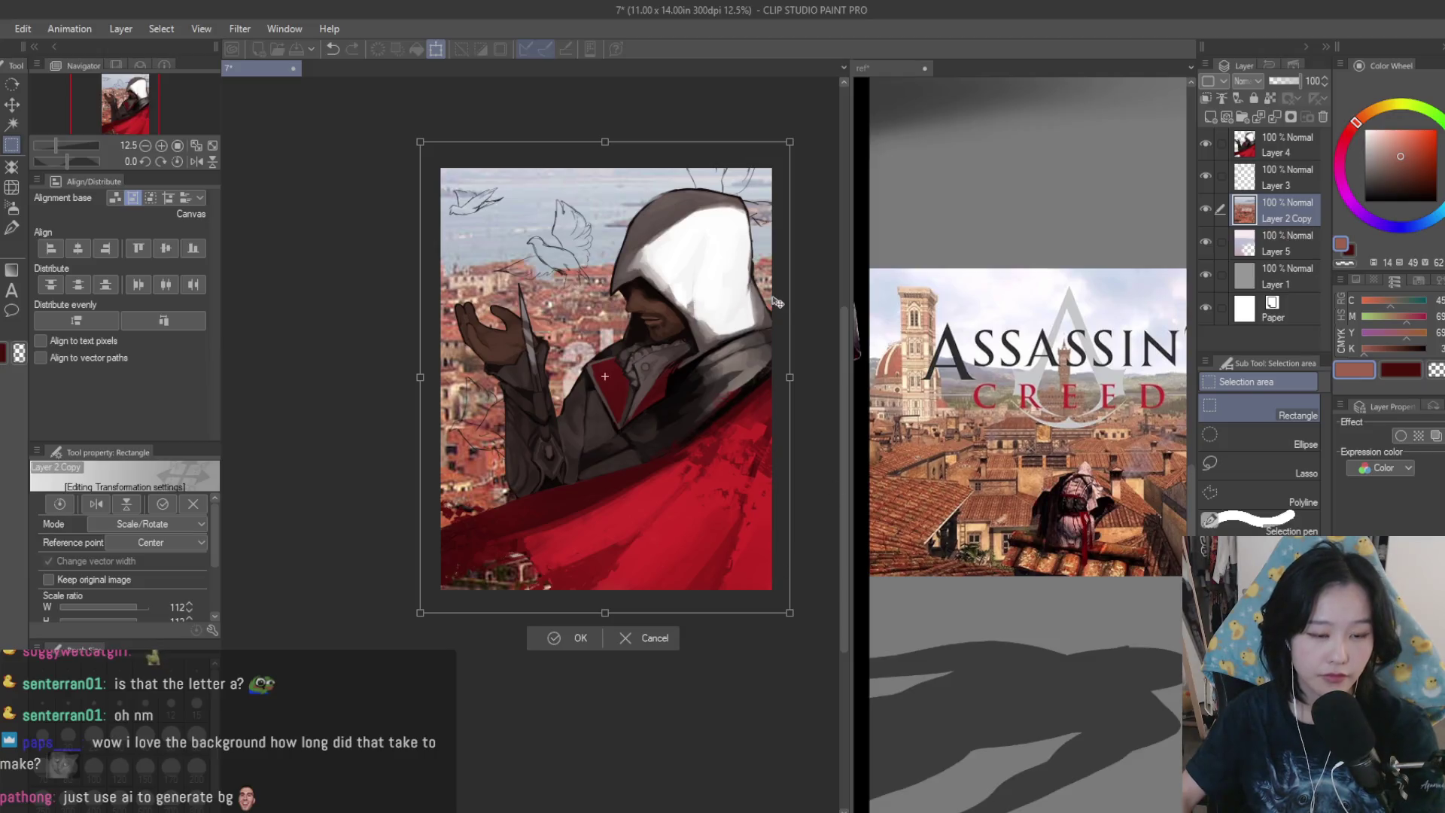
- Commit the resize of Layer 2 Copy and zoom around to check the blurred city background
{"action": "key", "text": "Return"}
{"action": "scroll", "coordinate": [755, 251], "scroll_direction": "up", "scroll_amount": 1}
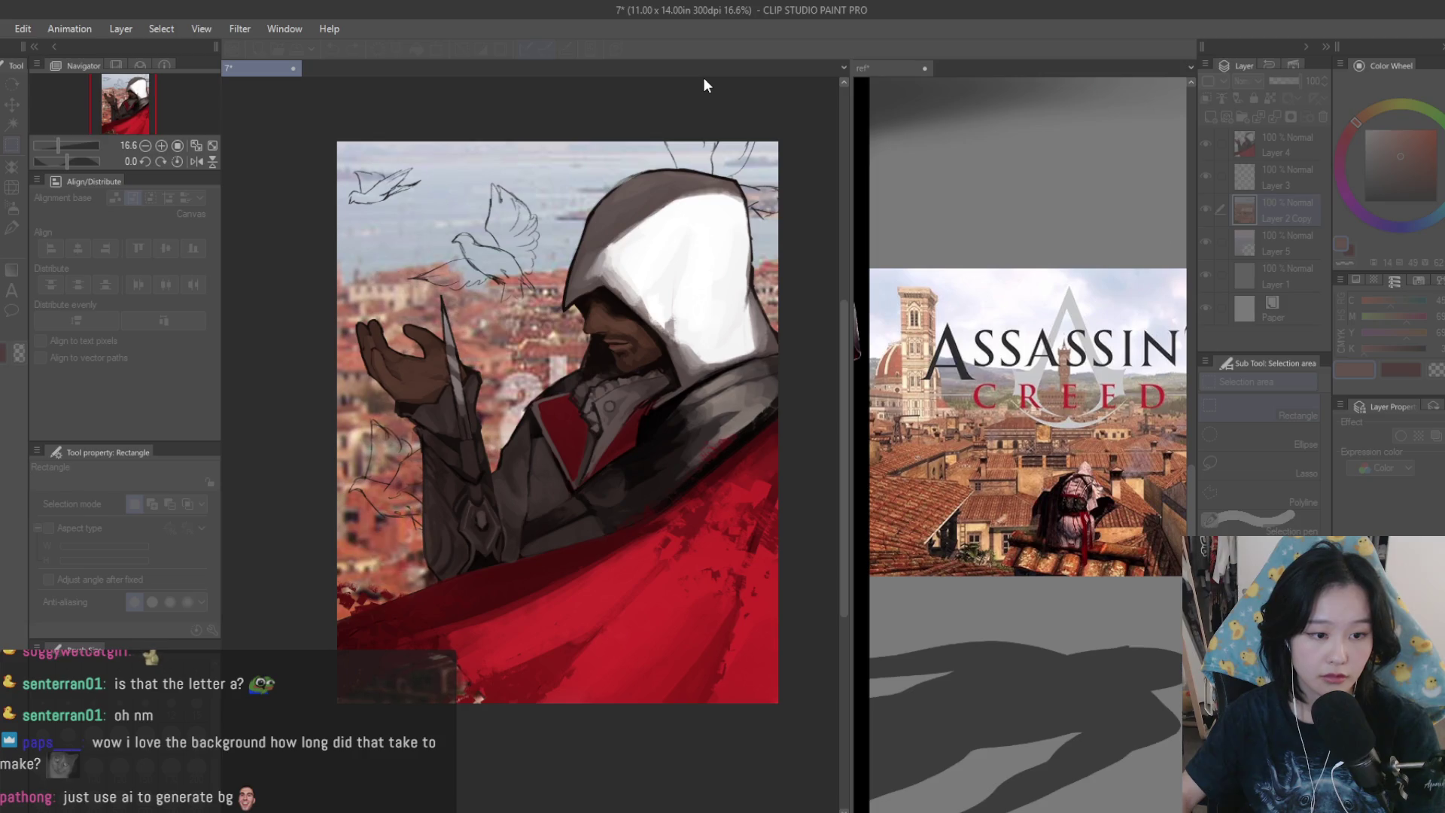
{"action": "scroll", "coordinate": [503, 347], "scroll_direction": "up", "scroll_amount": 3}
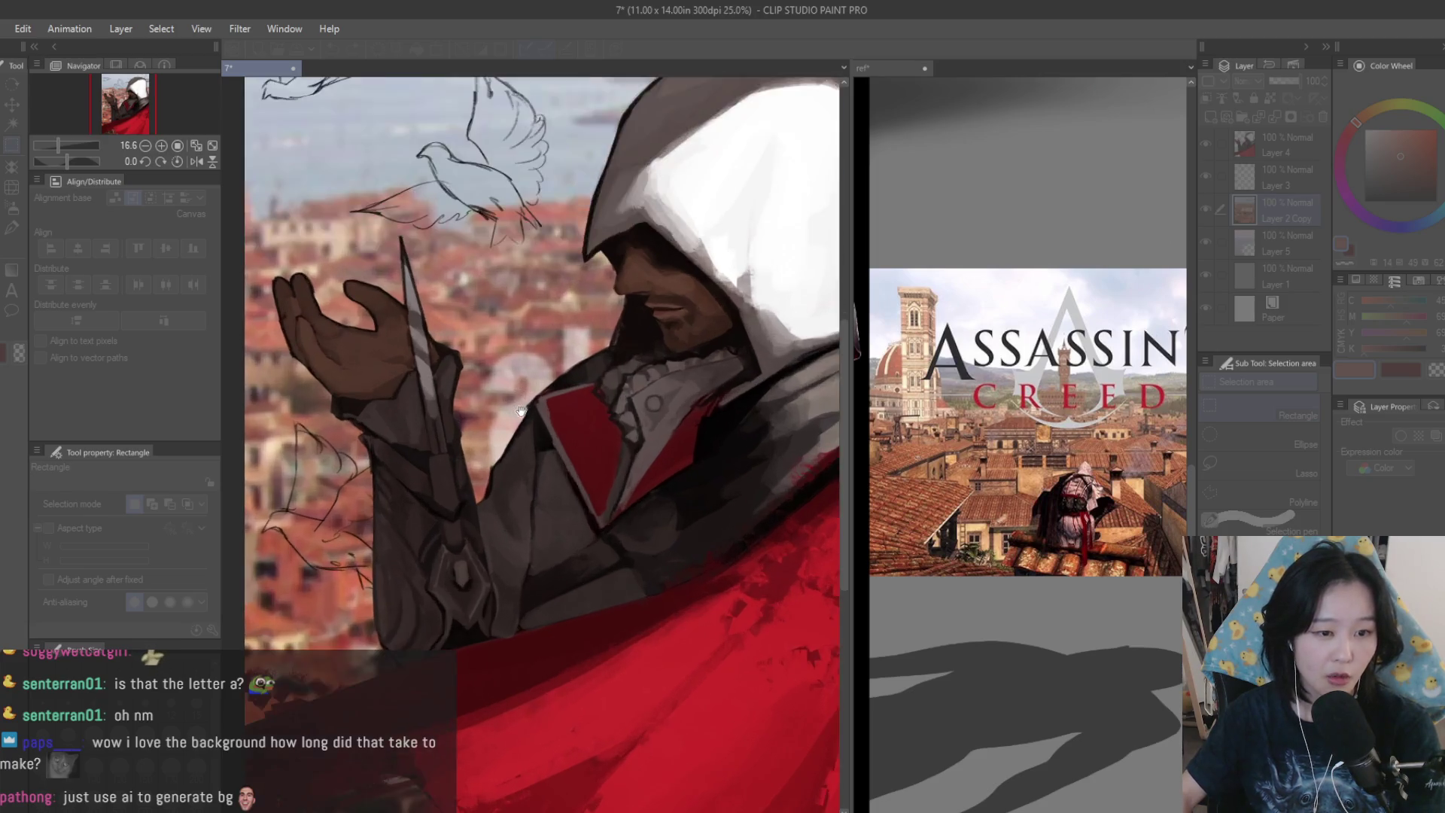
{"action": "scroll", "coordinate": [503, 347], "scroll_direction": "down", "scroll_amount": 4}
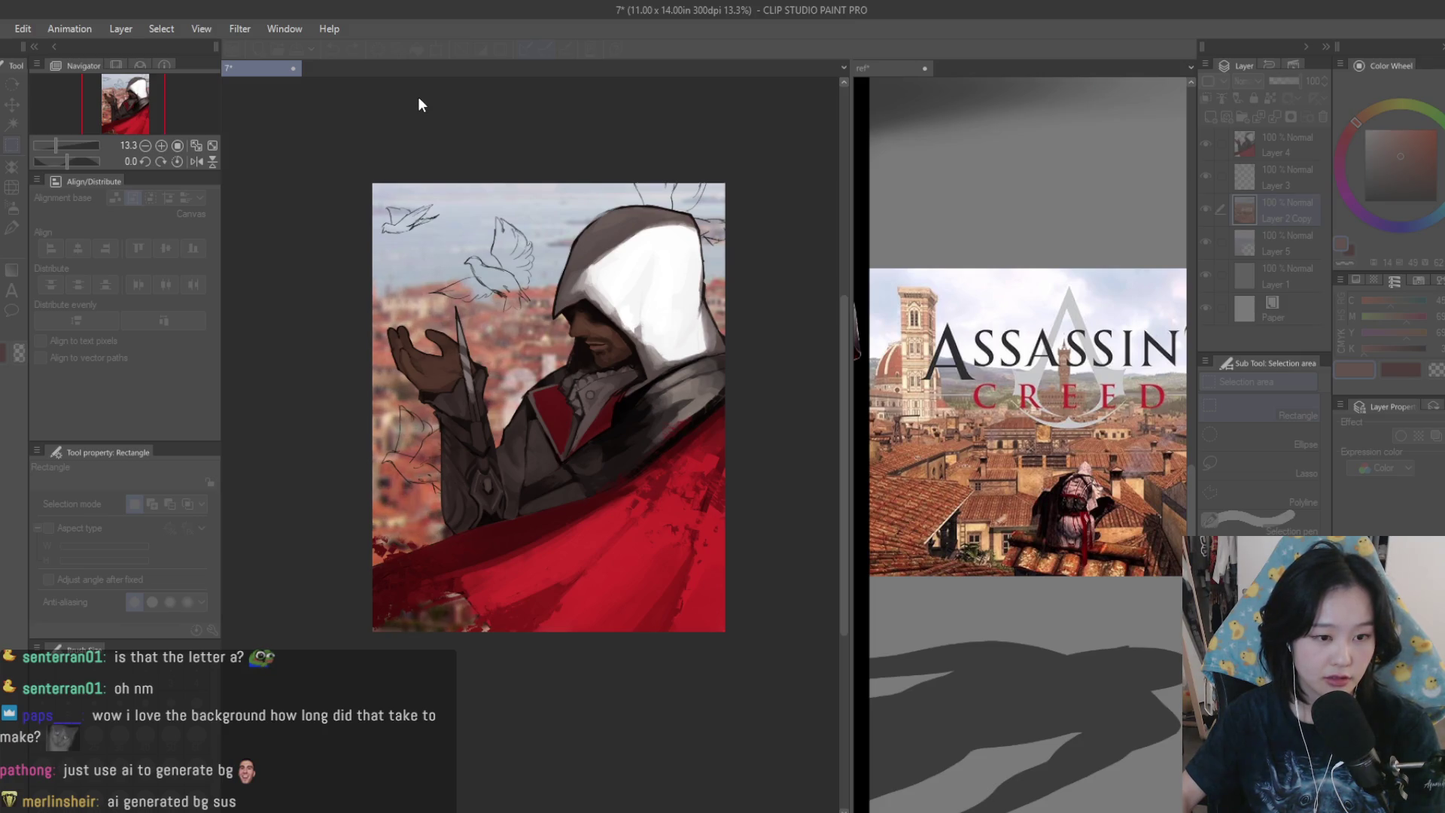
{"action": "scroll", "coordinate": [686, 300], "scroll_direction": "down", "scroll_amount": 1}
{"action": "scroll", "coordinate": [686, 300], "scroll_direction": "up", "scroll_amount": 2}
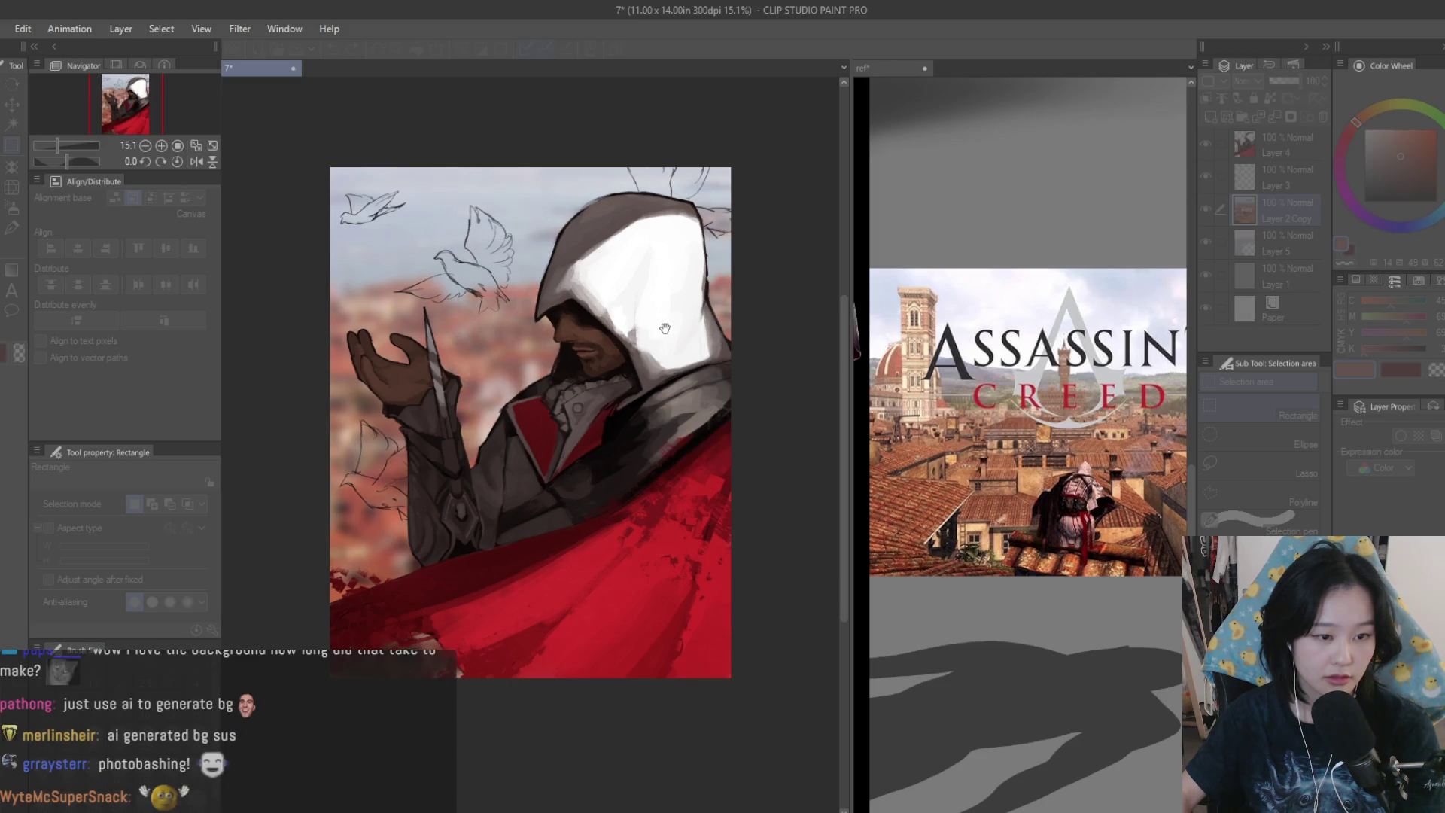
{"action": "scroll", "coordinate": [664, 328], "scroll_direction": "down", "scroll_amount": 1}
{"action": "scroll", "coordinate": [673, 325], "scroll_direction": "up", "scroll_amount": 1}
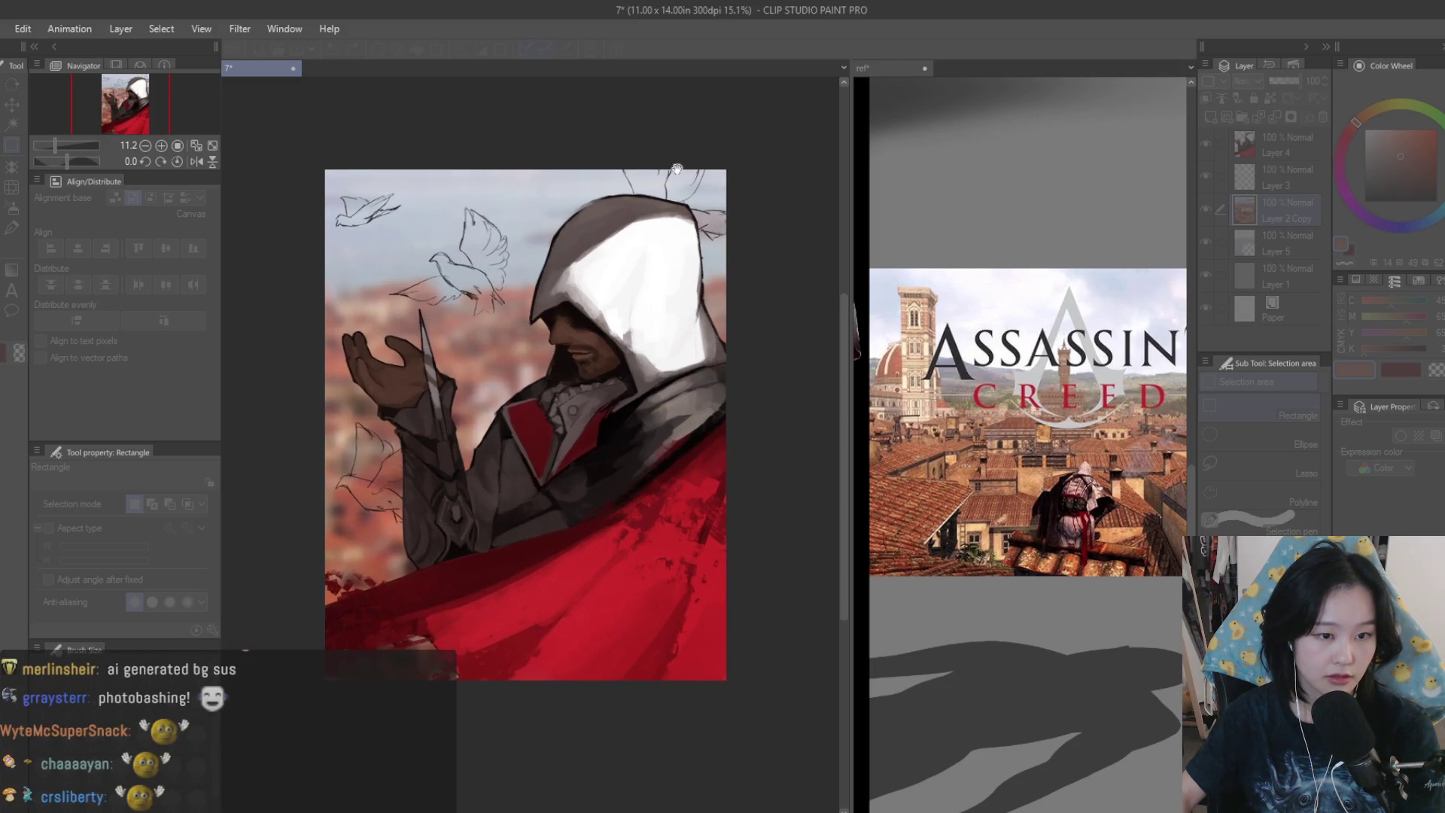
- With a smaller Soft airbrush, paint warm sampled background tones around the assassin's jaw
{"action": "scroll", "coordinate": [393, 375], "scroll_direction": "up", "scroll_amount": 1}
{"action": "left_click", "coordinate": [14, 208]}
{"action": "scroll", "coordinate": [590, 419], "scroll_direction": "up", "scroll_amount": 1}
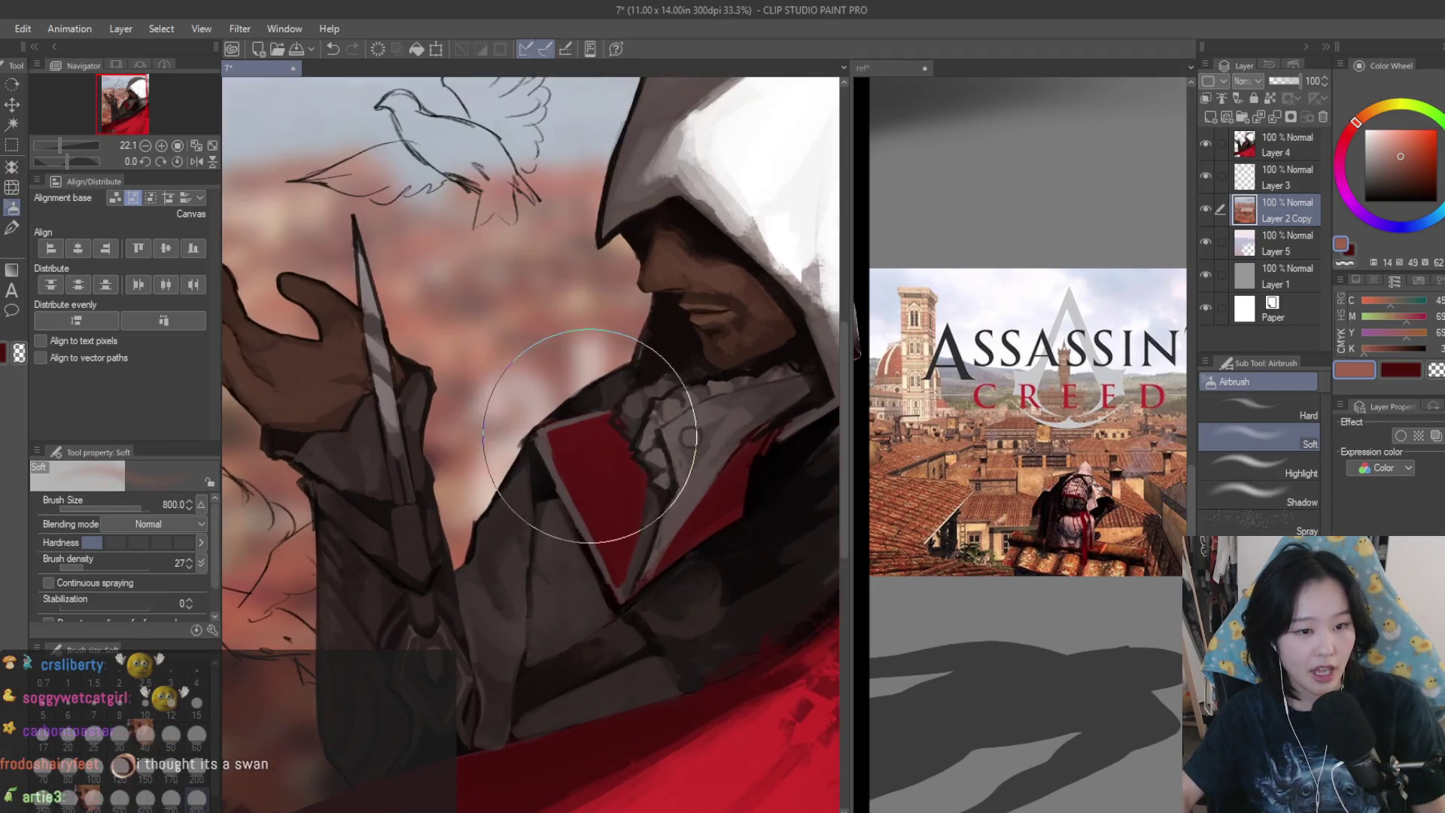
{"action": "scroll", "coordinate": [517, 323], "scroll_direction": "up", "scroll_amount": 1}
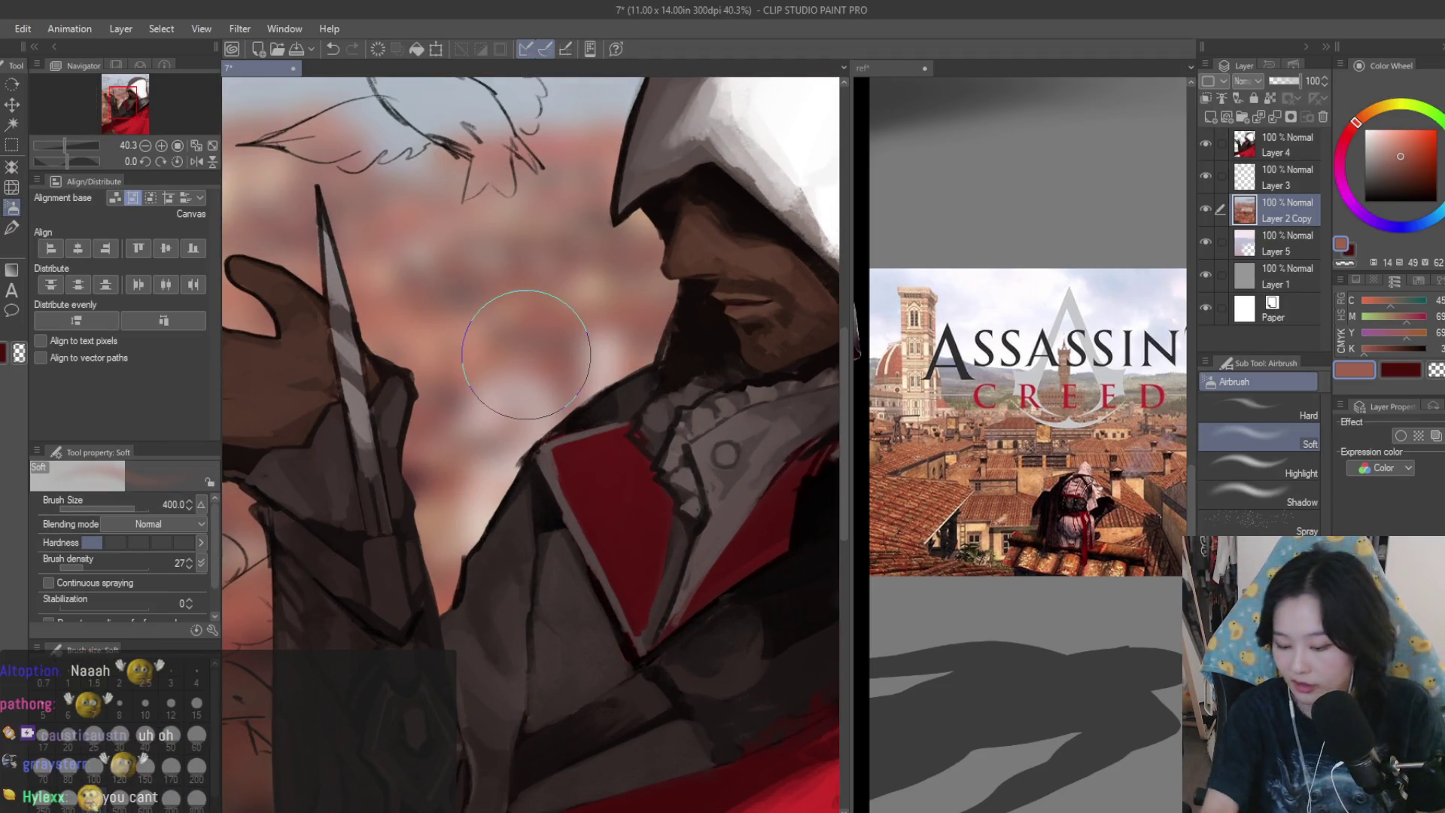
{"action": "scroll", "coordinate": [542, 371], "scroll_direction": "up", "scroll_amount": 1}
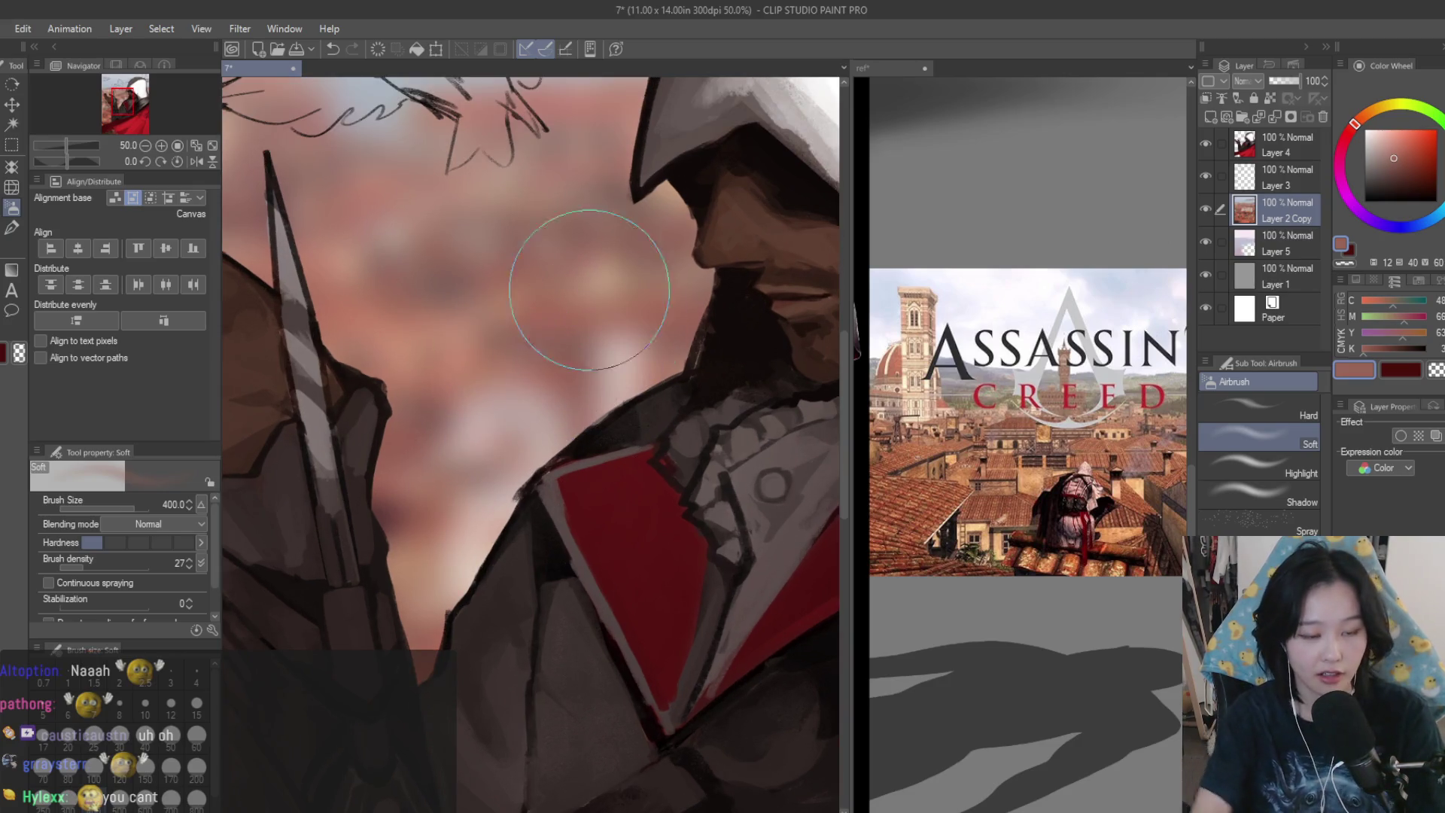
{"action": "key", "text": "bracketleft"}
{"action": "key", "text": "bracketleft"}
{"action": "key", "text": "bracketleft"}
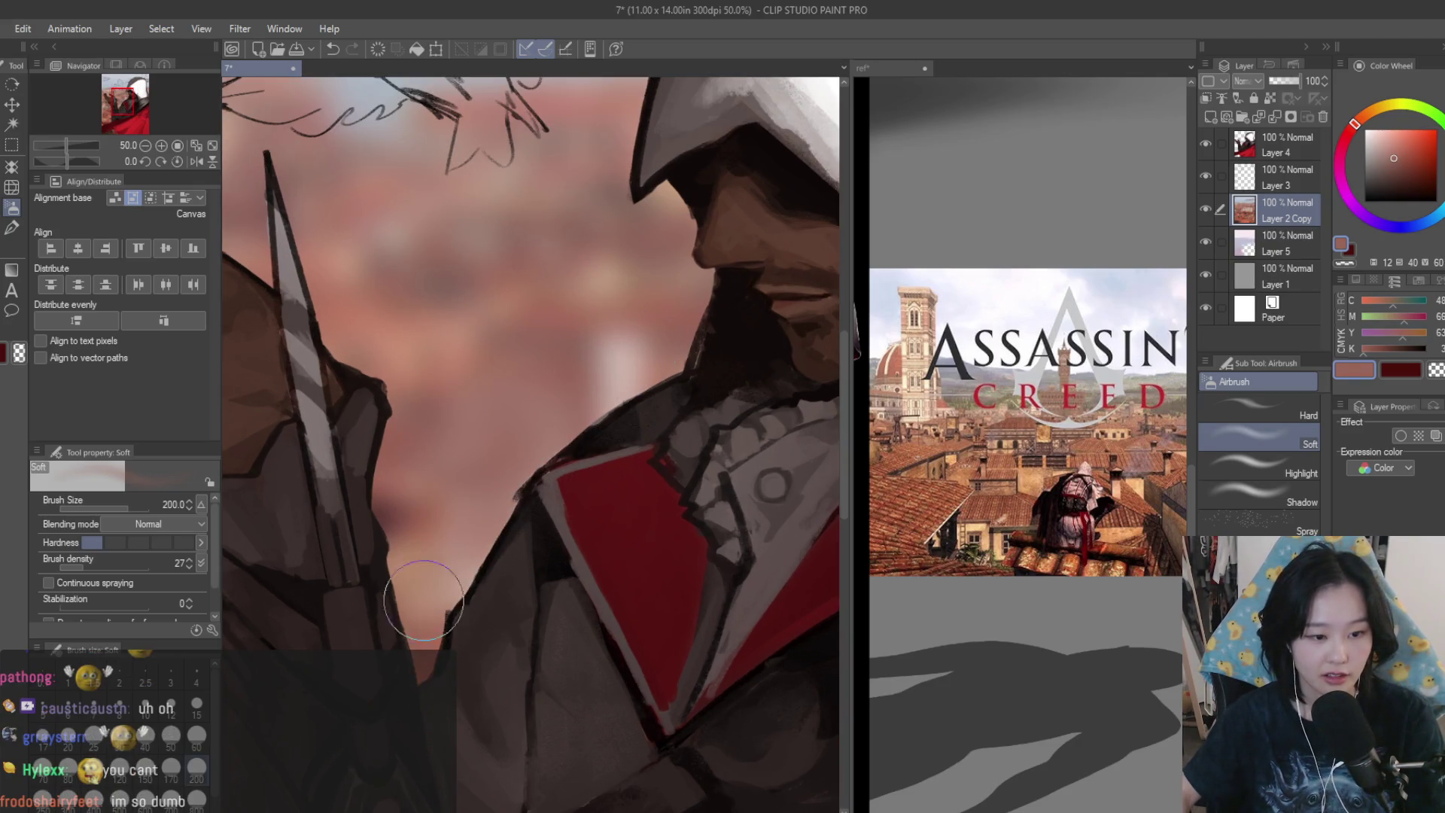
{"action": "left_click", "coordinate": [423, 601], "text": "alt"}
{"action": "left_click", "coordinate": [413, 456], "text": "alt"}
{"action": "left_click_drag", "start_coordinate": [592, 317], "coordinate": [597, 404]}
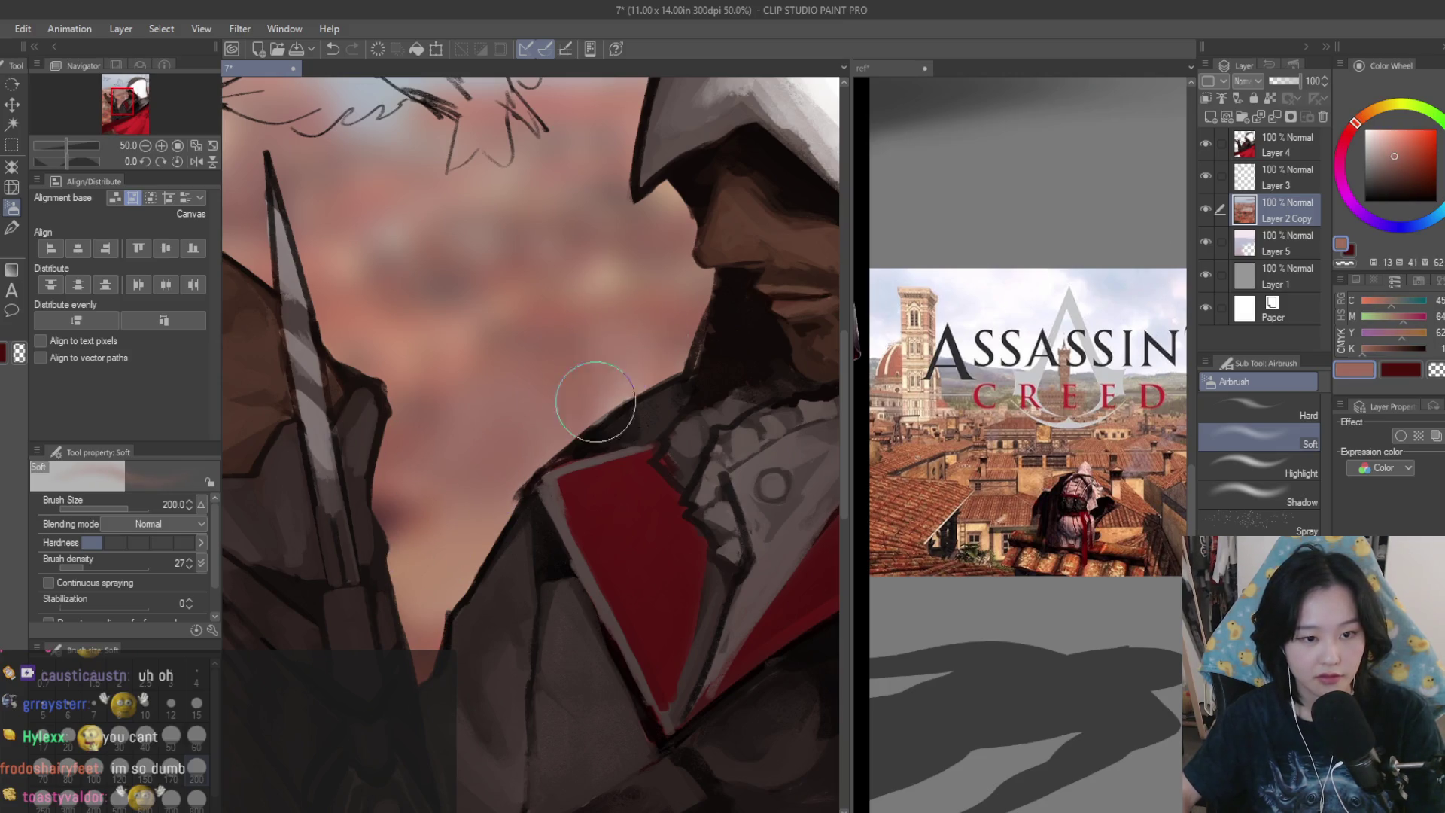
{"action": "left_click", "coordinate": [622, 268], "text": "alt"}
{"action": "left_click_drag", "start_coordinate": [623, 268], "coordinate": [546, 362]}
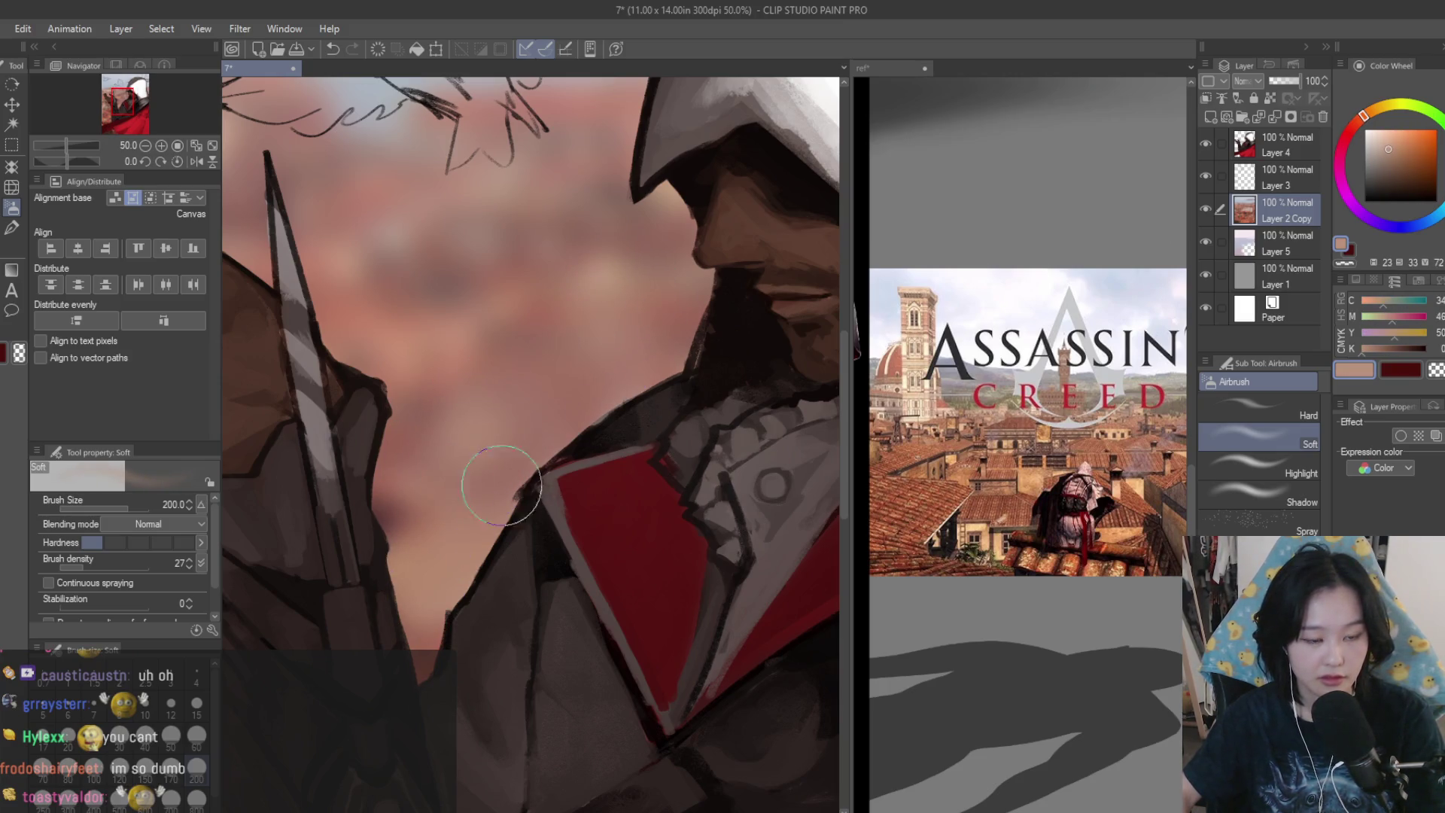
{"action": "scroll", "coordinate": [639, 576], "scroll_direction": "down", "scroll_amount": 3}
- Sample darker and lighter sleeve browns with a smaller airbrush to soften the area by the arm
{"action": "left_click", "coordinate": [514, 547], "text": "alt"}
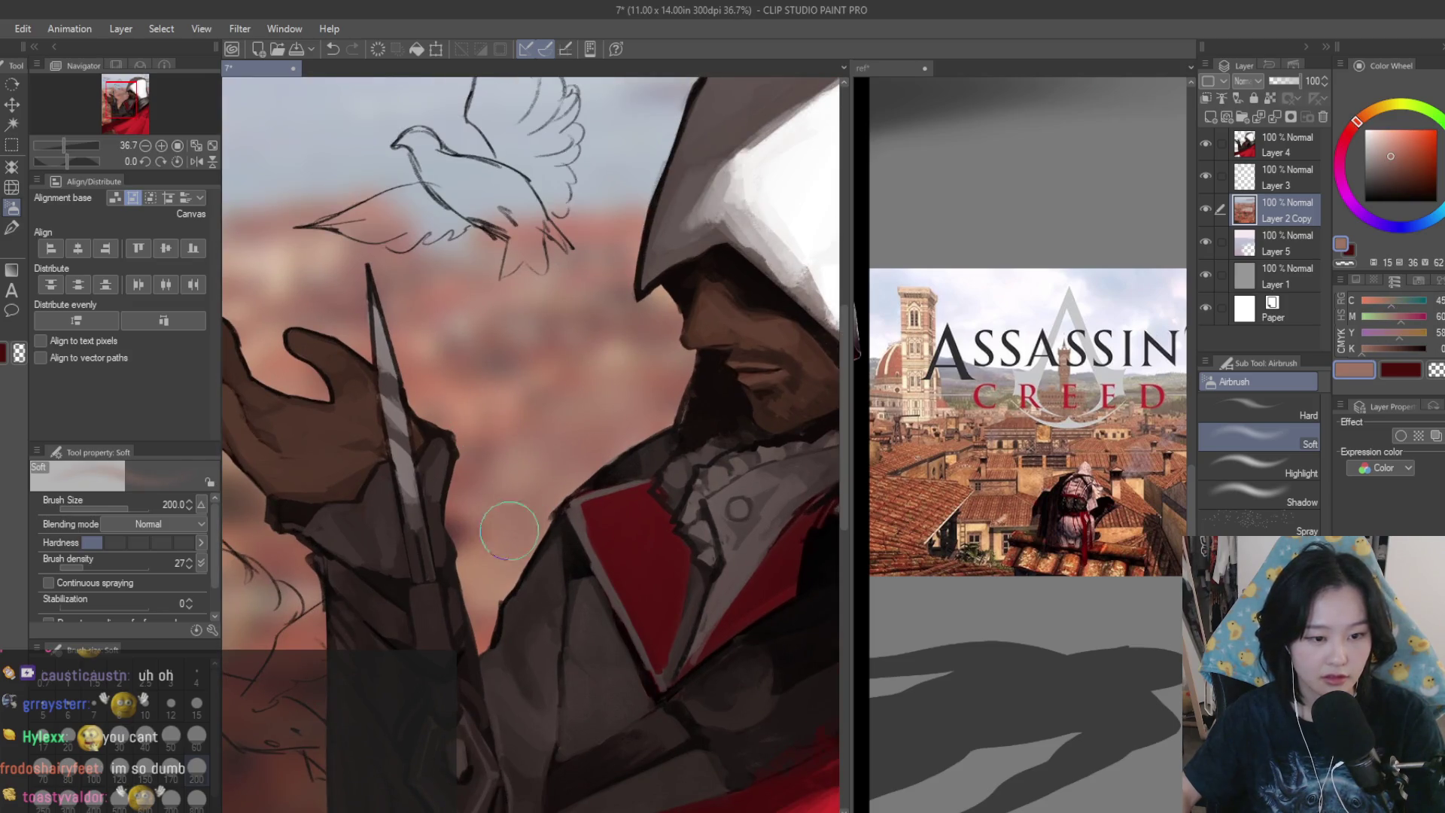
{"action": "scroll", "coordinate": [507, 427], "scroll_direction": "down", "scroll_amount": 5}
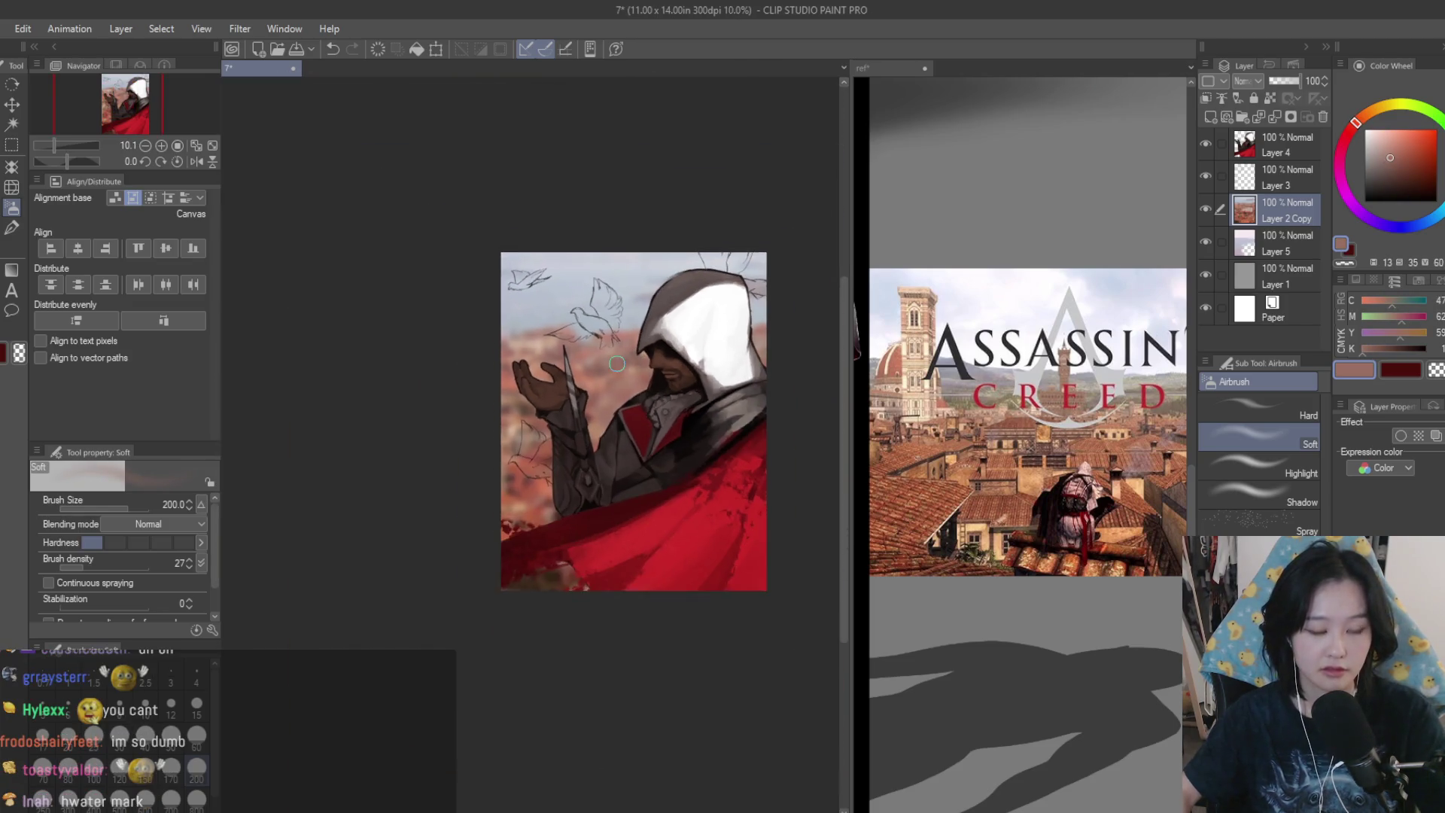
{"action": "scroll", "coordinate": [507, 428], "scroll_direction": "up", "scroll_amount": 1}
{"action": "scroll", "coordinate": [521, 442], "scroll_direction": "up", "scroll_amount": 3}
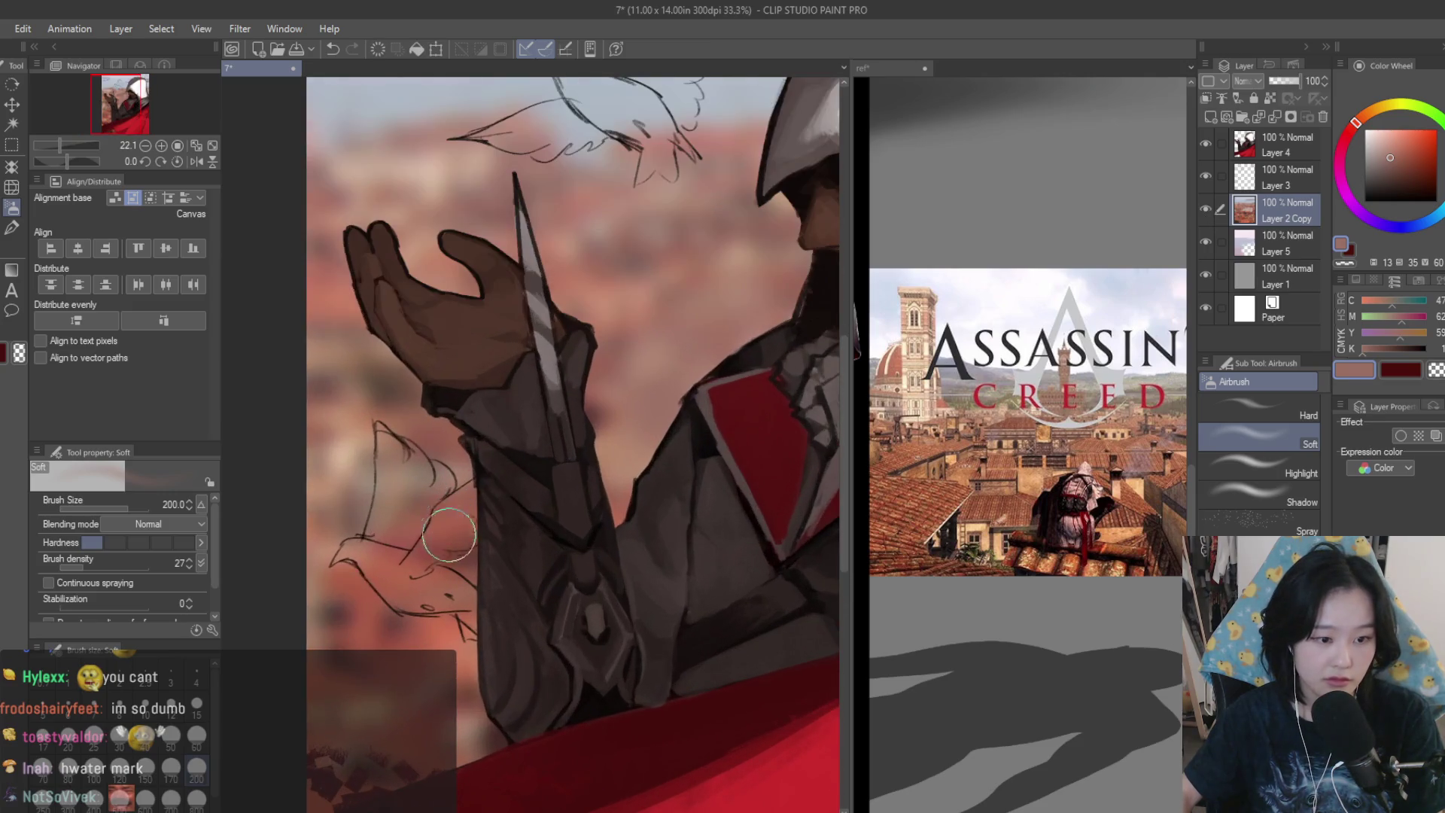
{"action": "left_click", "coordinate": [450, 535], "text": "alt"}
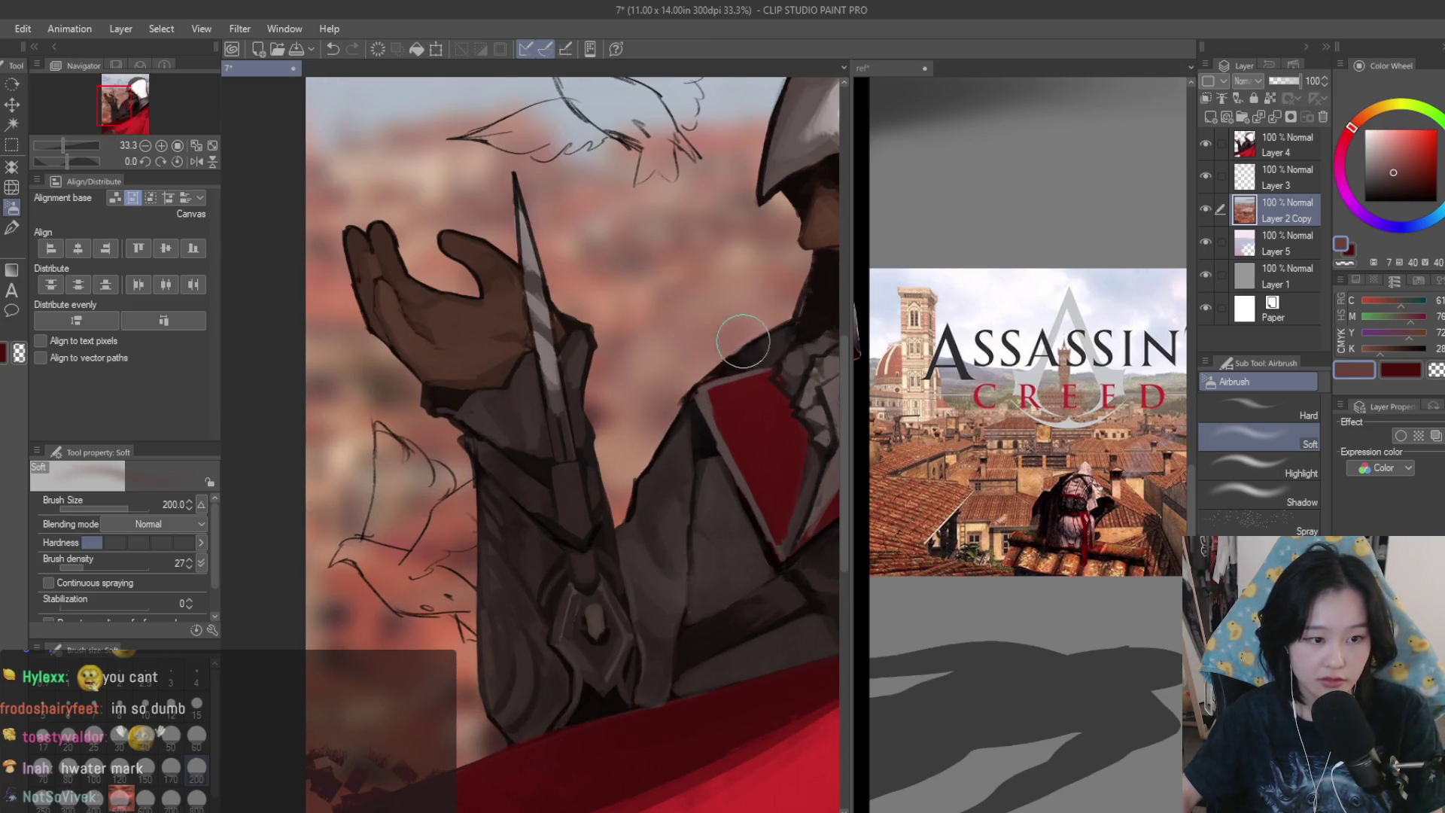
{"action": "key", "text": "bracketleft"}
{"action": "key", "text": "bracketleft"}
{"action": "key", "text": "bracketleft"}
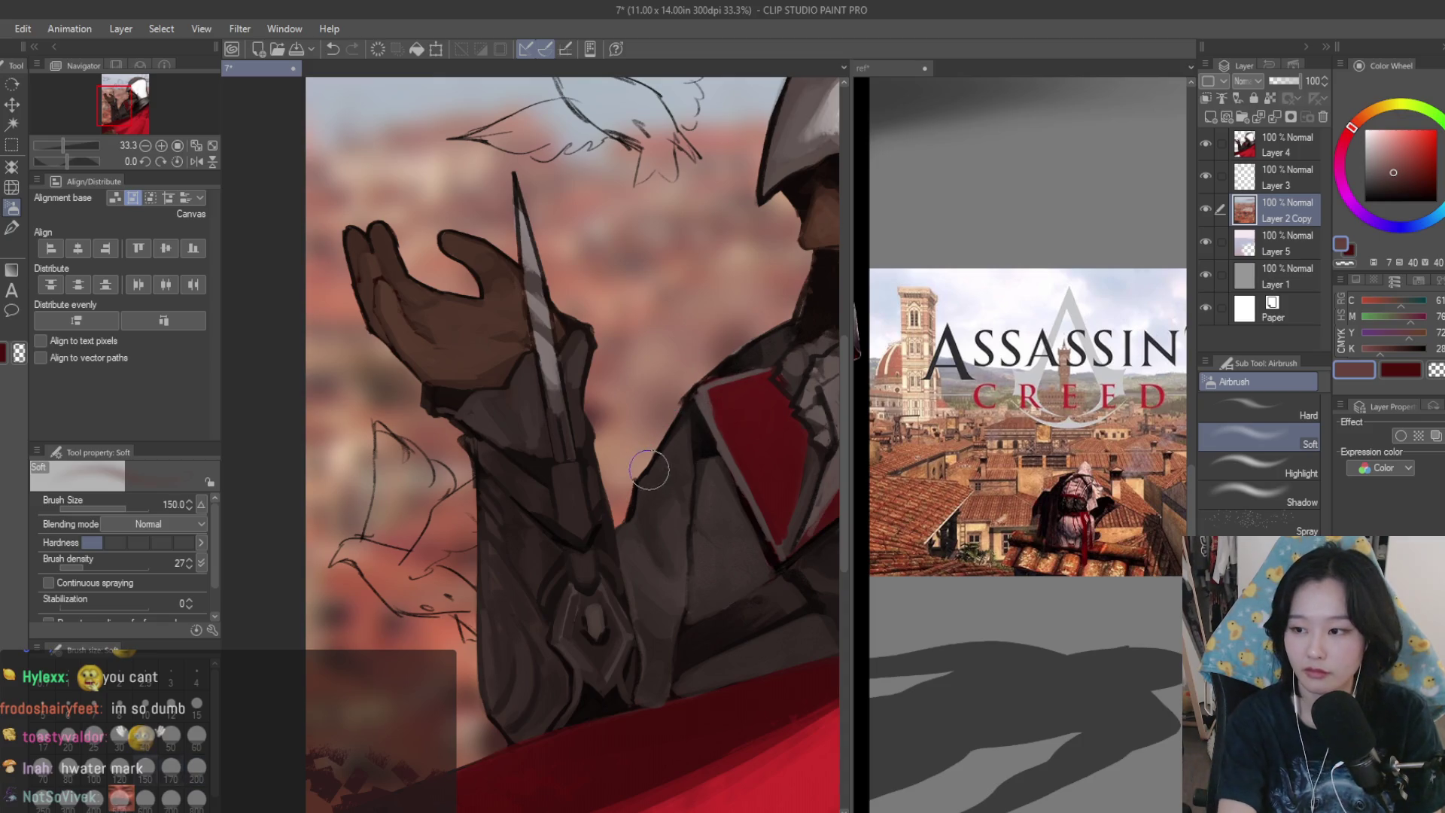
{"action": "left_click", "coordinate": [564, 396], "text": "alt"}
{"action": "left_click", "coordinate": [669, 353], "text": "alt"}
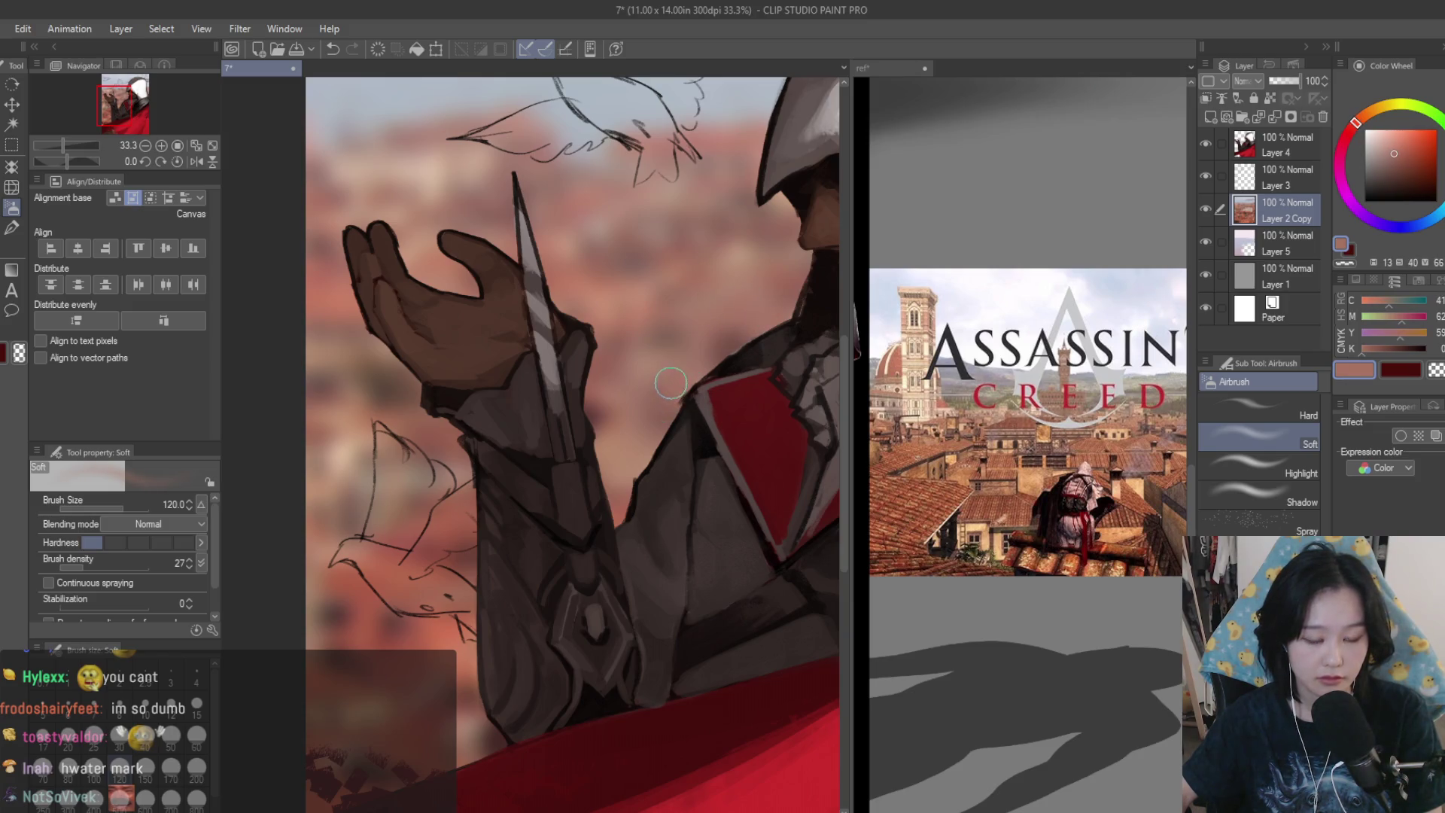
{"action": "left_click", "coordinate": [626, 464], "text": "alt"}
{"action": "left_click", "coordinate": [564, 309], "text": "alt"}
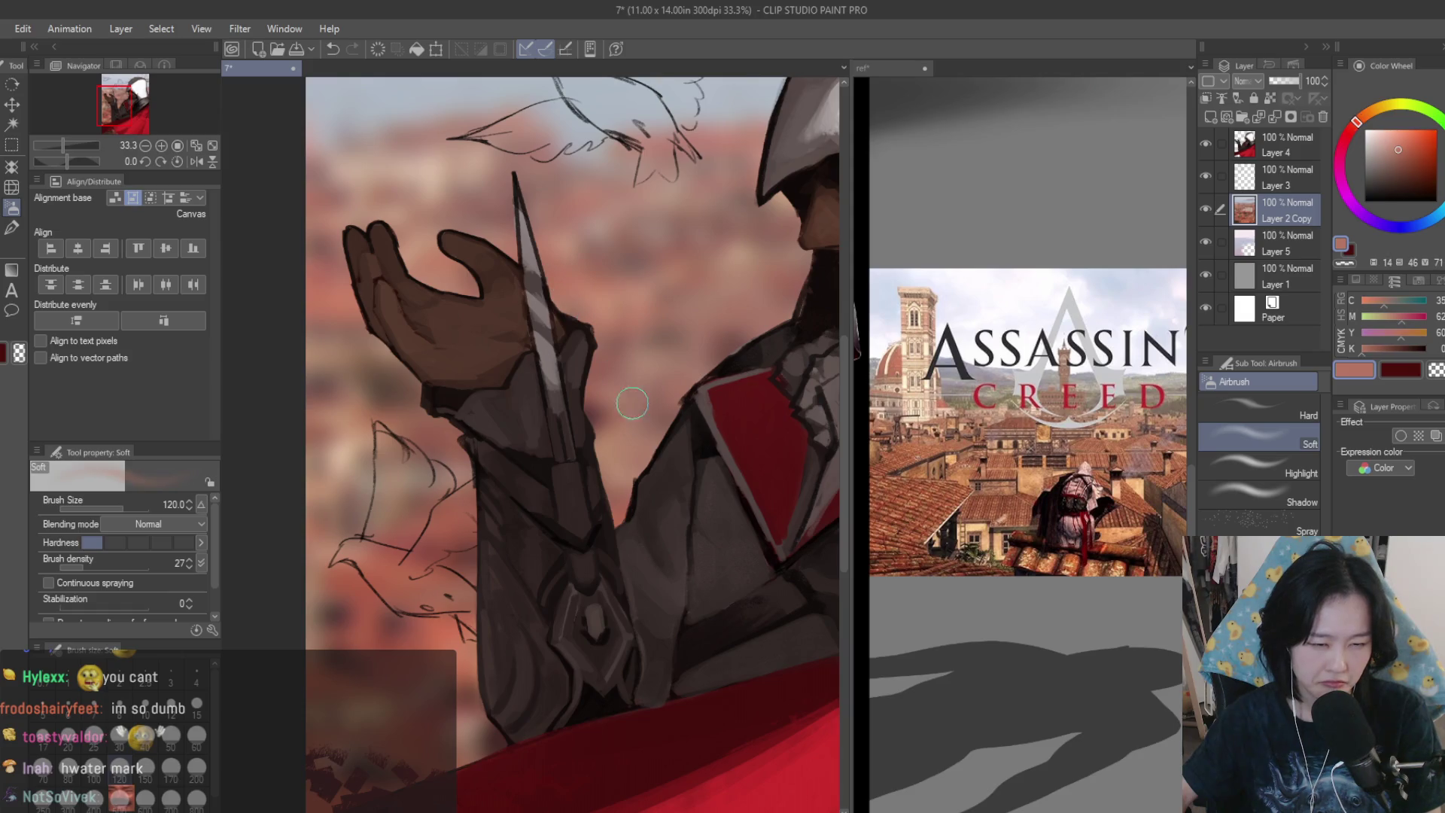
{"action": "scroll", "coordinate": [618, 487], "scroll_direction": "down", "scroll_amount": 4}
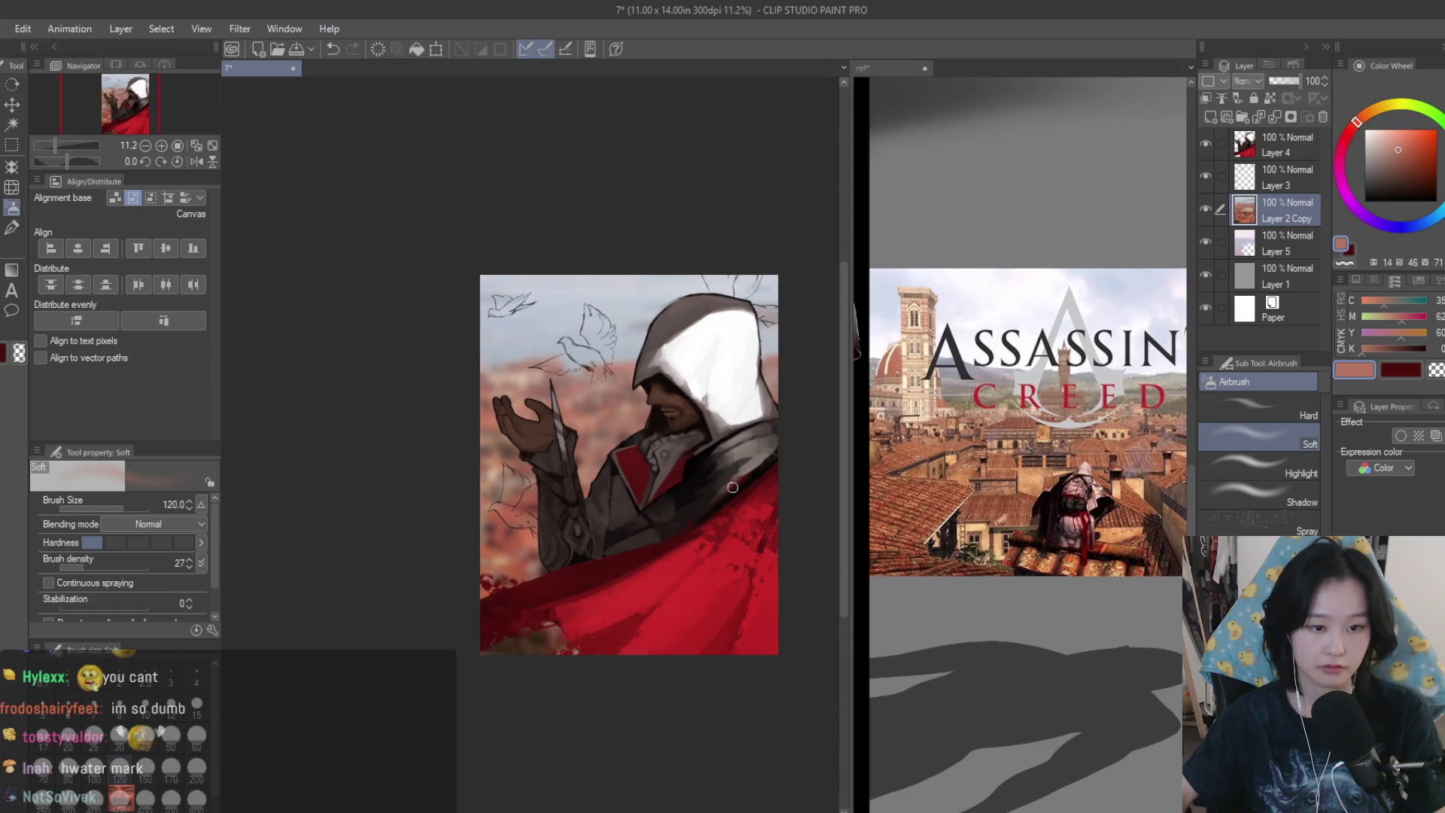
{"action": "scroll", "coordinate": [732, 487], "scroll_direction": "down", "scroll_amount": 1}
- Flip the canvas horizontally and back to check the painting mirrored
{"action": "scroll", "coordinate": [746, 474], "scroll_direction": "up", "scroll_amount": 3}
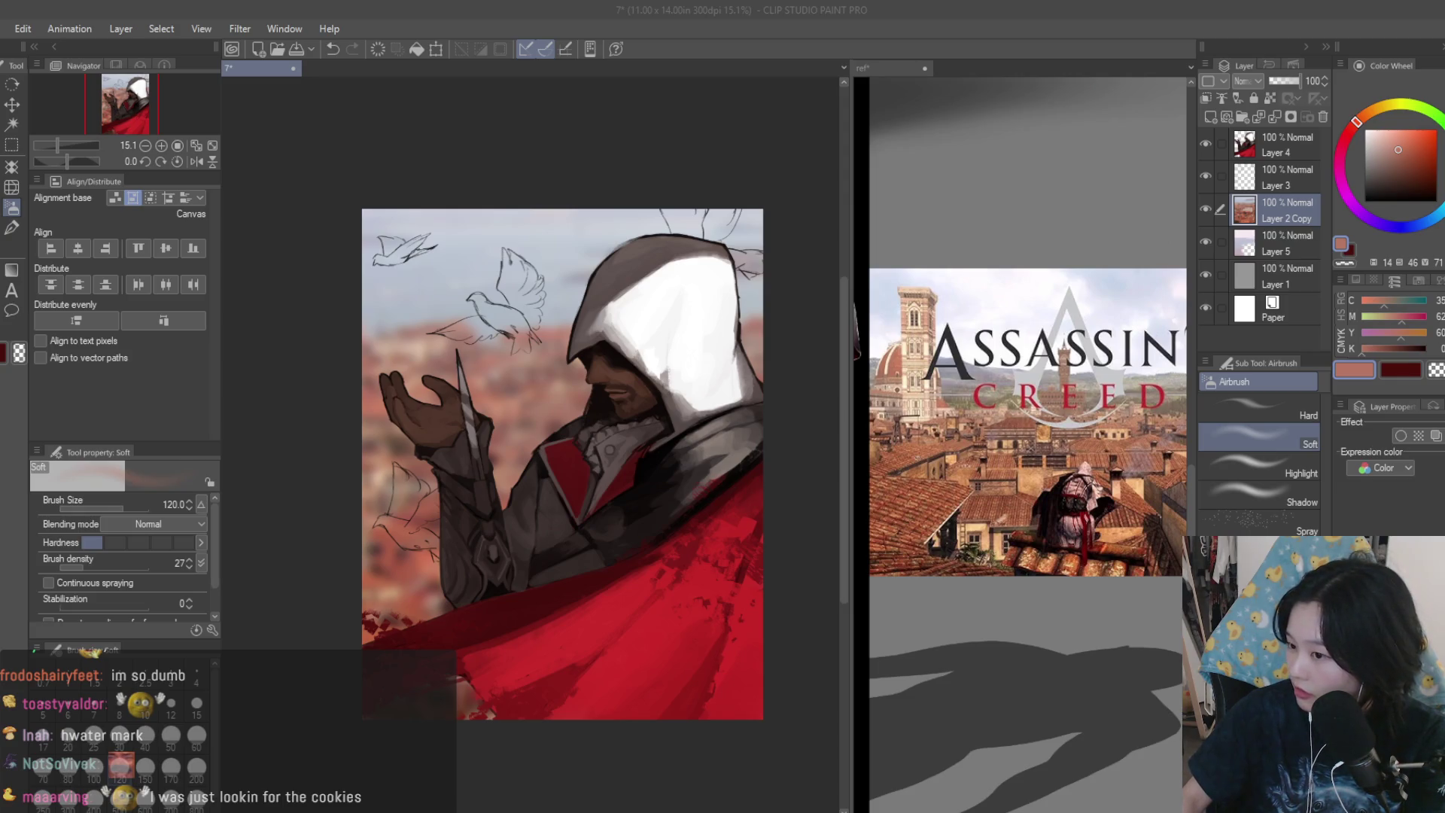
{"action": "scroll", "coordinate": [624, 337], "scroll_direction": "down", "scroll_amount": 1}
{"action": "key", "text": "h"}
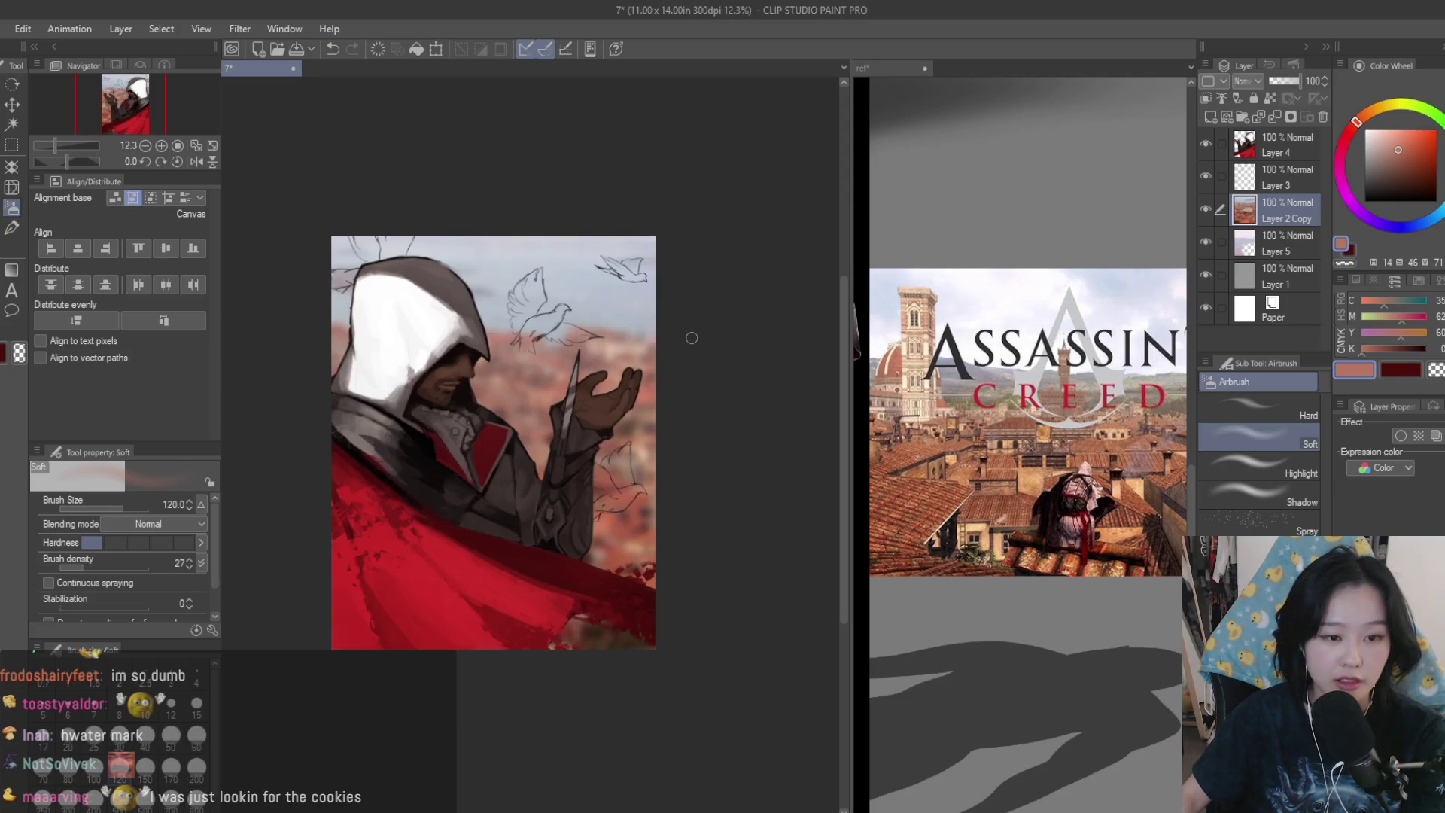
{"action": "key", "text": "h"}
{"action": "scroll", "coordinate": [706, 420], "scroll_direction": "up", "scroll_amount": 1}
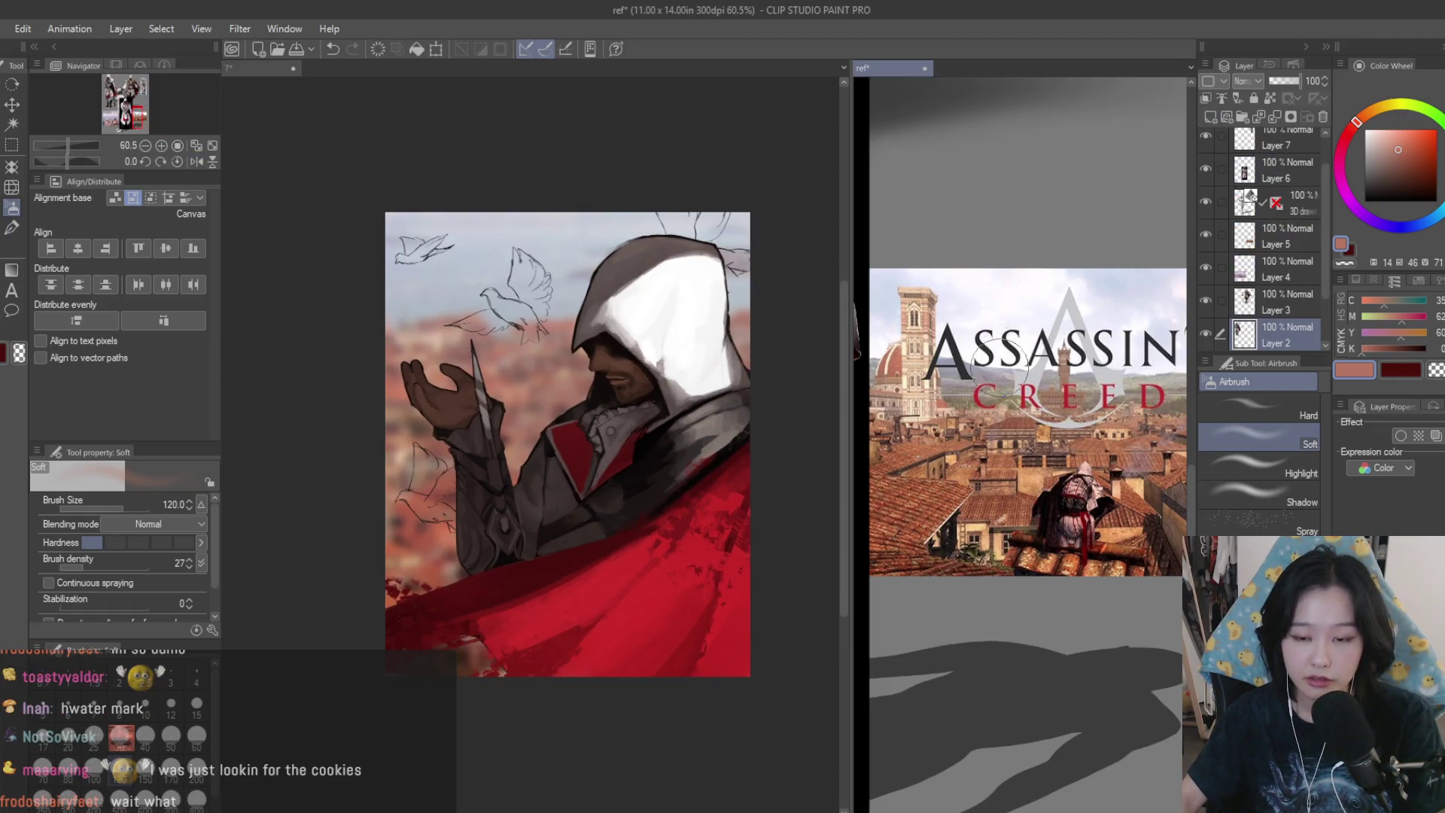
- Fit the ref reference sheet in the window, return to document 7 and select the watercolor brush
{"action": "left_click", "coordinate": [1057, 188]}
{"action": "key", "text": "ctrl+0"}
{"action": "left_click", "coordinate": [517, 329]}
{"action": "key", "text": "b"}
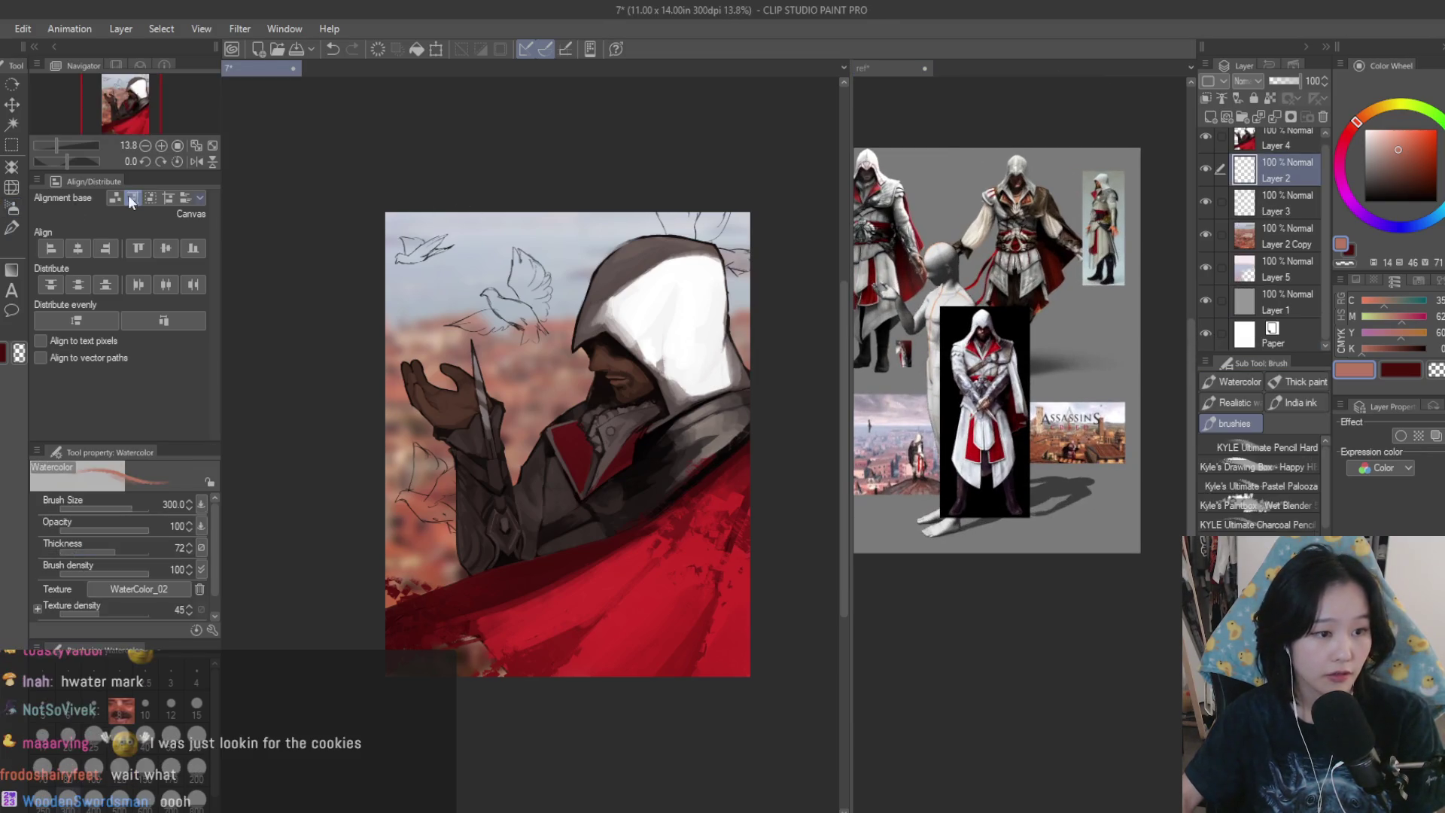
{"action": "scroll", "coordinate": [517, 329], "scroll_direction": "up", "scroll_amount": 4}
- Select Chalk 2, undo a test stroke on the dove, and move Layer 2 below Layer 3
{"action": "scroll", "coordinate": [606, 332], "scroll_direction": "up", "scroll_amount": 2}
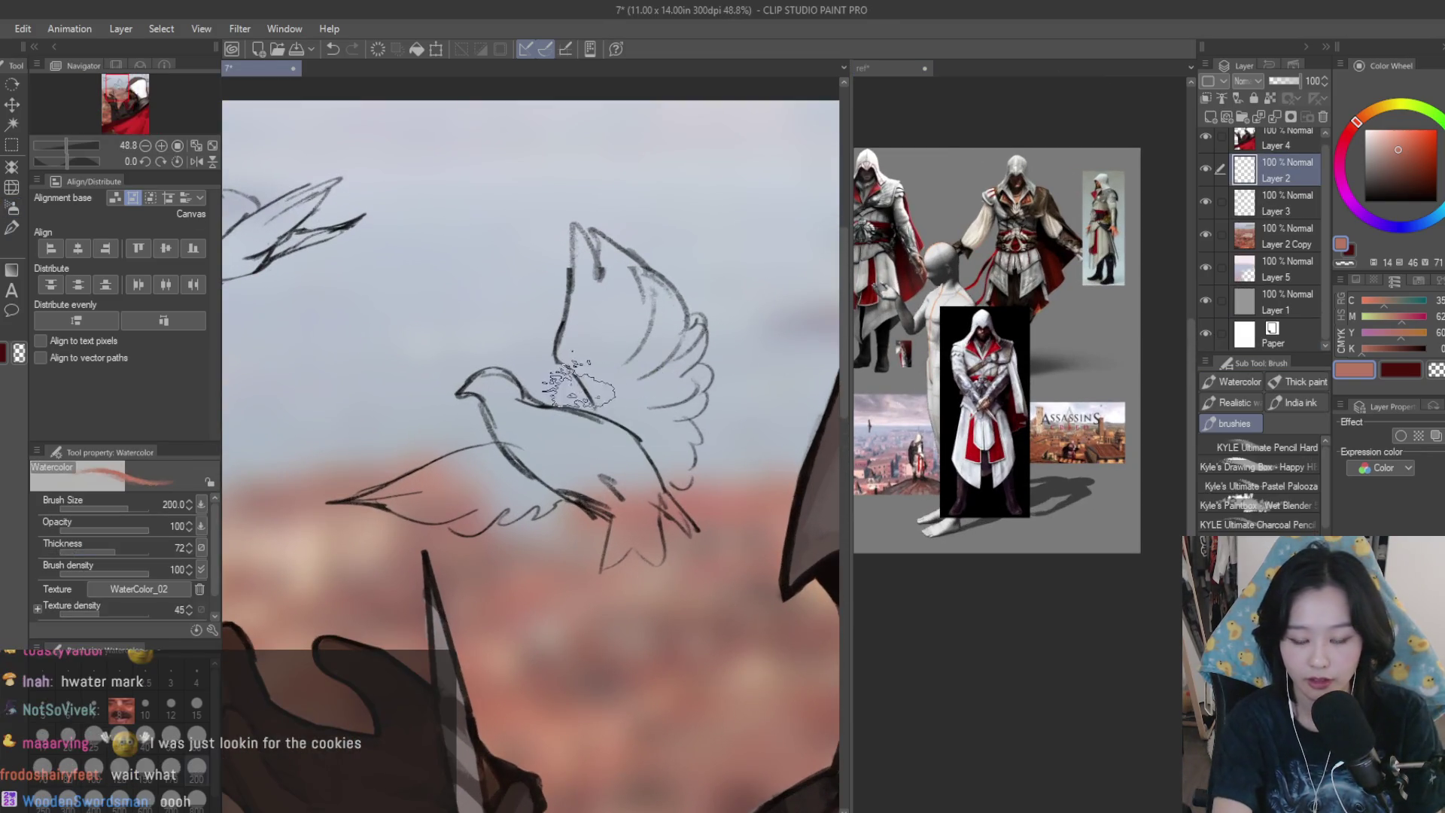
{"action": "key", "text": "p"}
{"action": "scroll", "coordinate": [1261, 485], "scroll_direction": "down", "scroll_amount": 3}
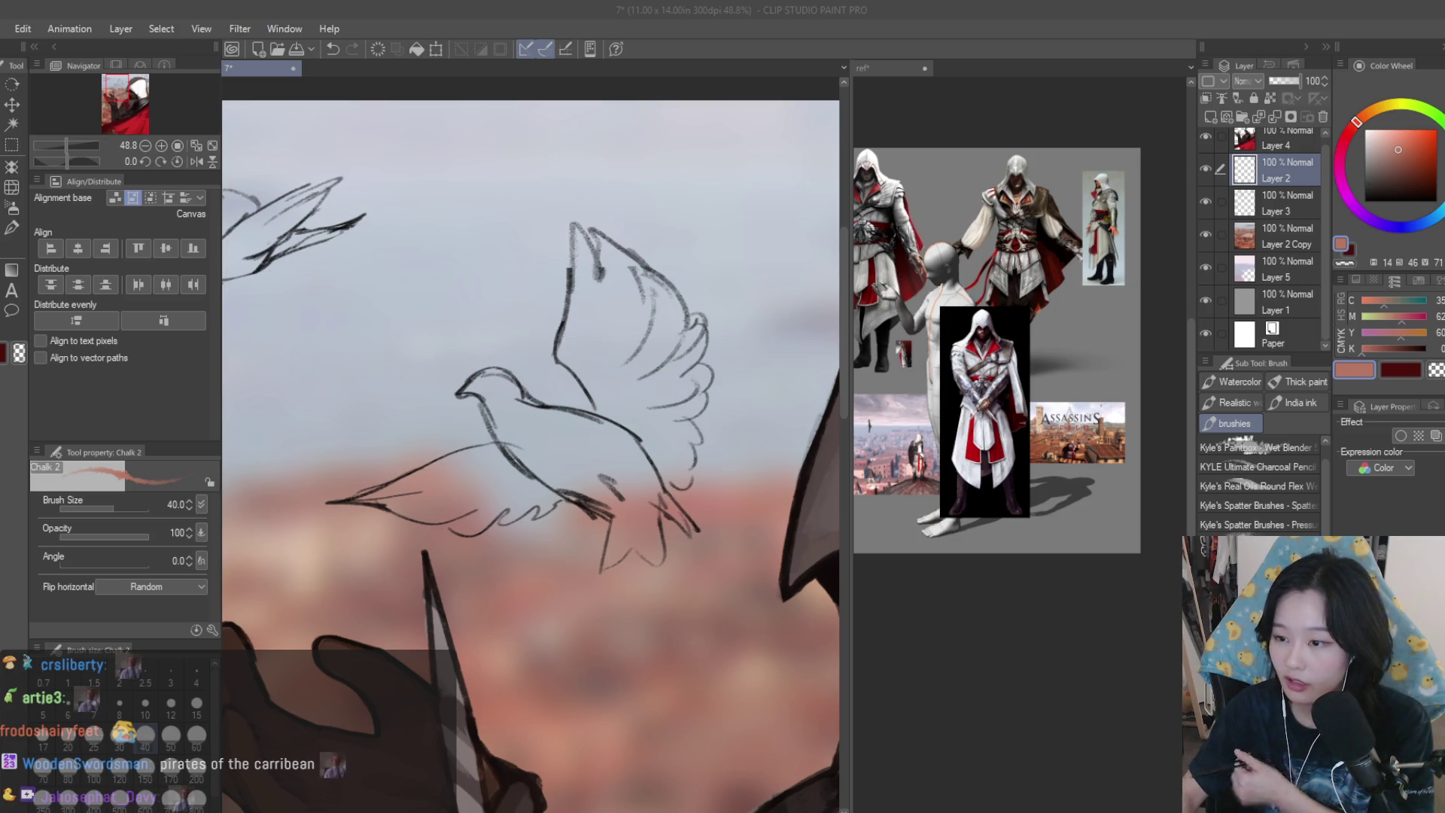
{"action": "scroll", "coordinate": [524, 433], "scroll_direction": "up", "scroll_amount": 2}
{"action": "left_click_drag", "start_coordinate": [587, 489], "coordinate": [457, 351]}
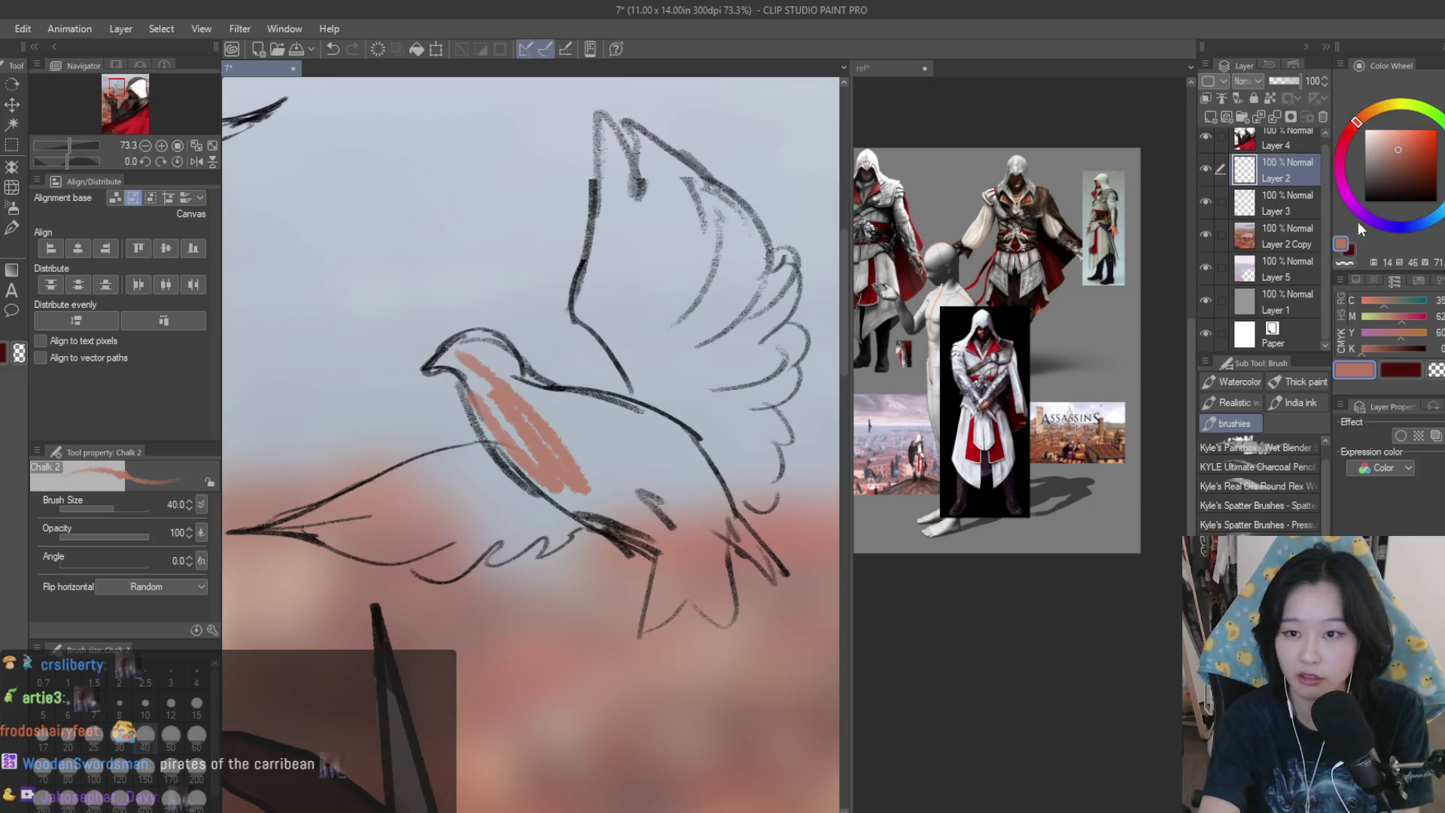
{"action": "key", "text": "ctrl+z"}
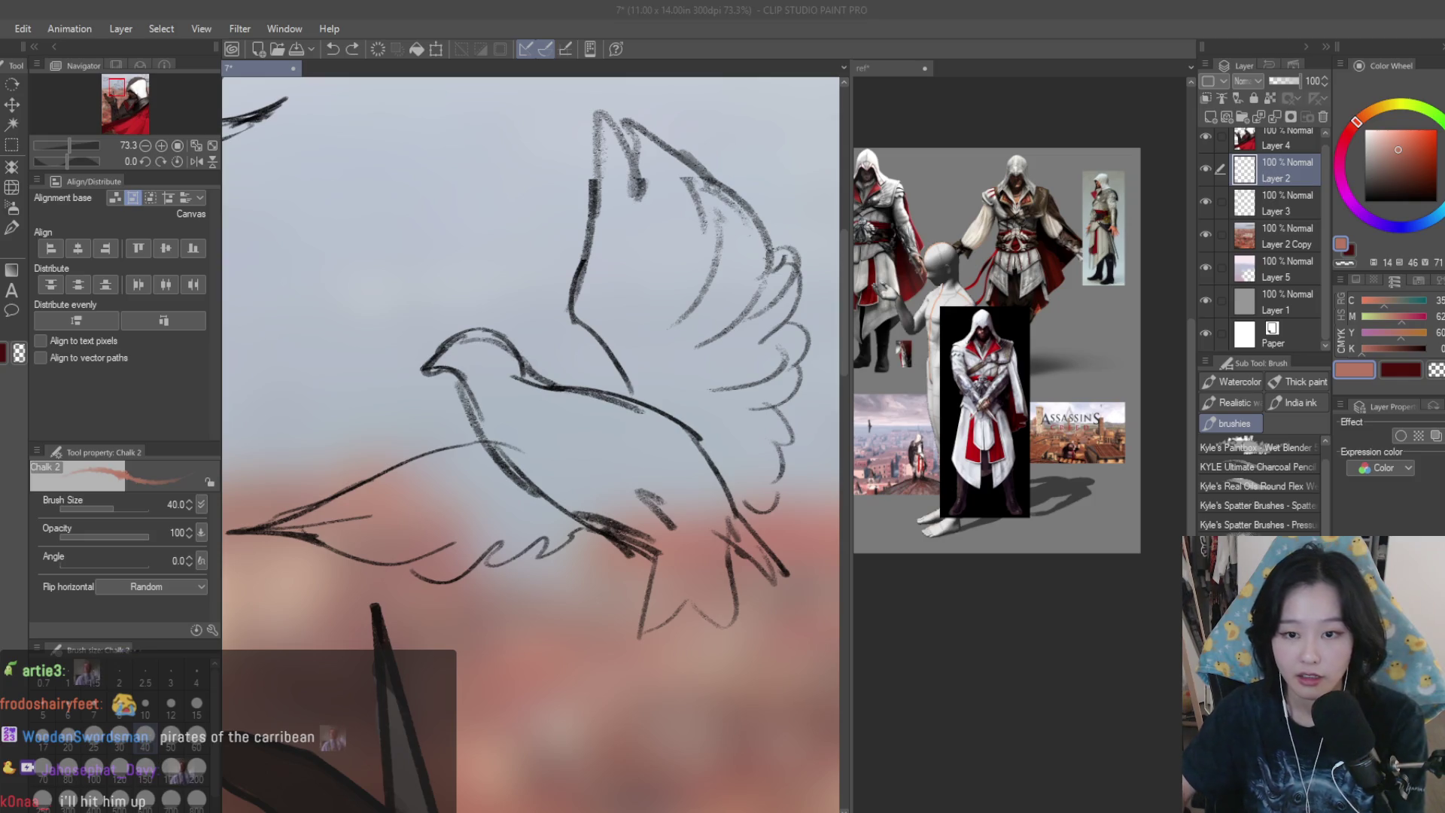
{"action": "left_click_drag", "start_coordinate": [1310, 162], "coordinate": [1252, 196]}
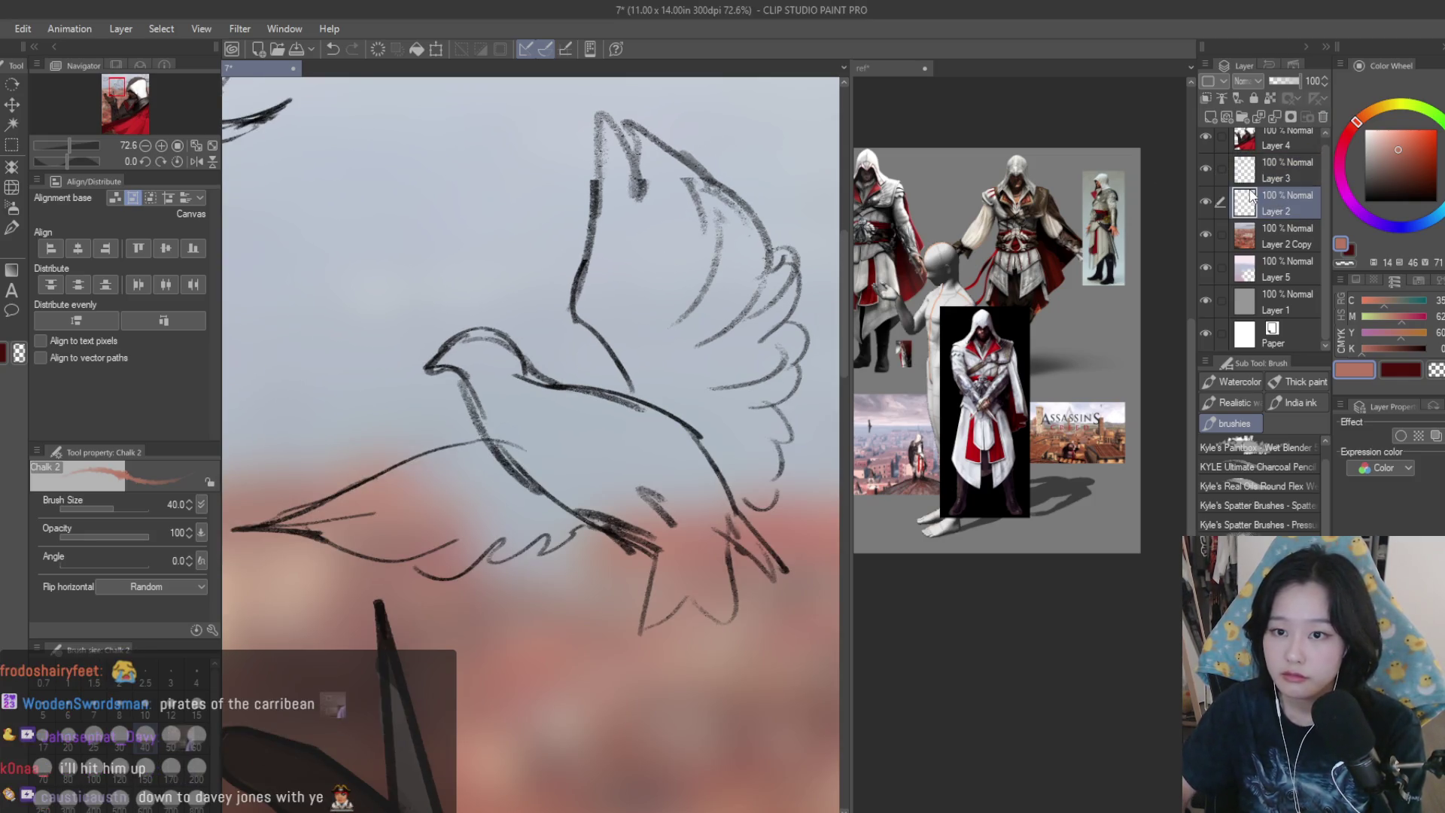
- Set the colour to white and paint the dove's head, neck and body with Chalk 2
{"action": "left_click", "coordinate": [1365, 129]}
{"action": "scroll", "coordinate": [520, 353], "scroll_direction": "up", "scroll_amount": 3}
{"action": "left_click_drag", "start_coordinate": [546, 365], "coordinate": [610, 455]}
{"action": "left_click_drag", "start_coordinate": [433, 348], "coordinate": [623, 536]}
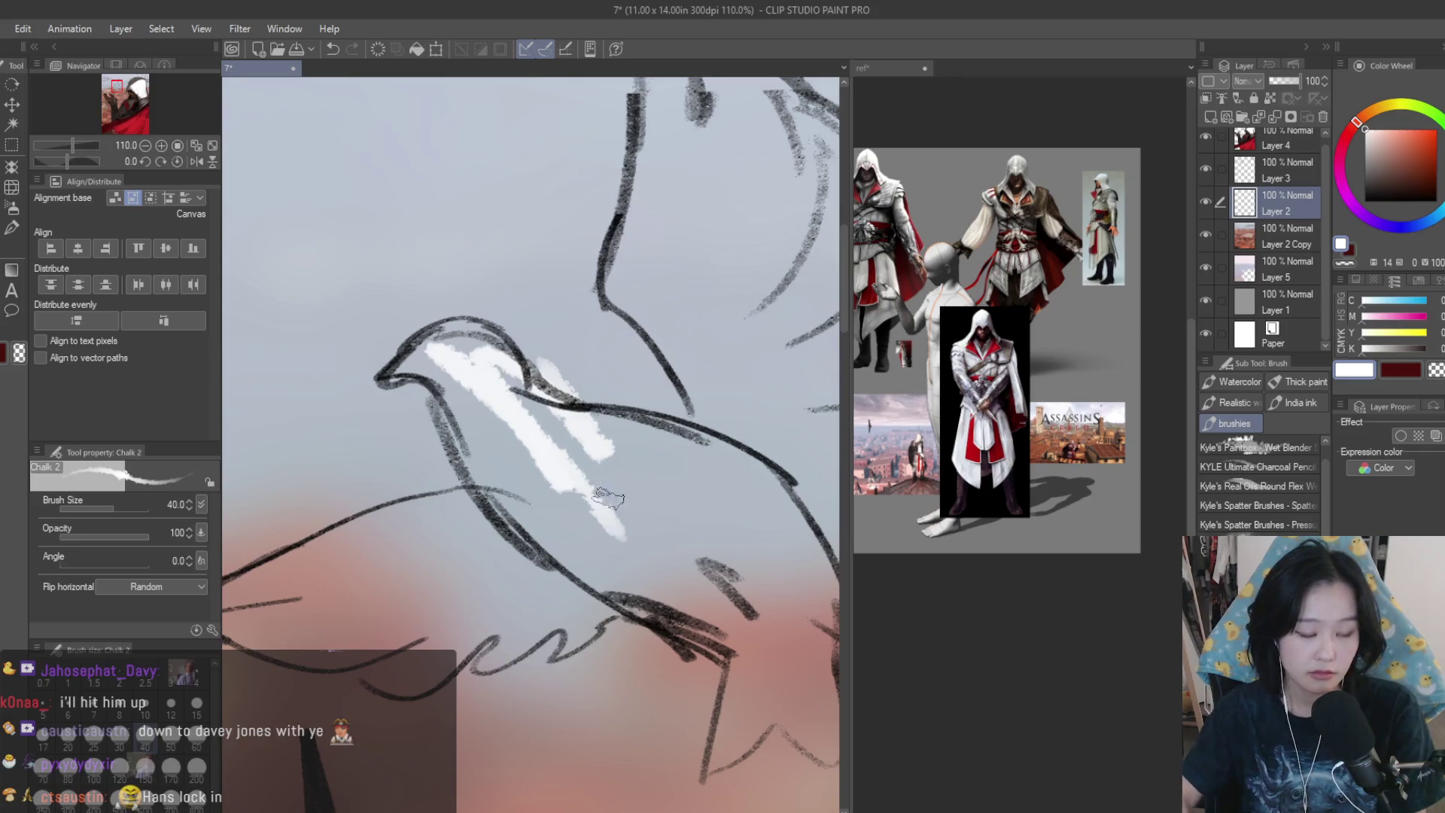
{"action": "key", "text": "ctrl+z"}
{"action": "key", "text": "ctrl+z"}
{"action": "key", "text": "]"}
{"action": "mouse_move", "coordinate": [481, 354]}
{"action": "left_mouse_down"}
{"action": "mouse_move", "coordinate": [542, 452]}
{"action": "mouse_move", "coordinate": [436, 346]}
{"action": "mouse_move", "coordinate": [407, 353]}
{"action": "mouse_move", "coordinate": [521, 460]}
{"action": "left_mouse_up"}
{"action": "mouse_move", "coordinate": [481, 391]}
{"action": "left_mouse_down"}
{"action": "mouse_move", "coordinate": [527, 489]}
{"action": "mouse_move", "coordinate": [663, 527]}
{"action": "left_mouse_up"}
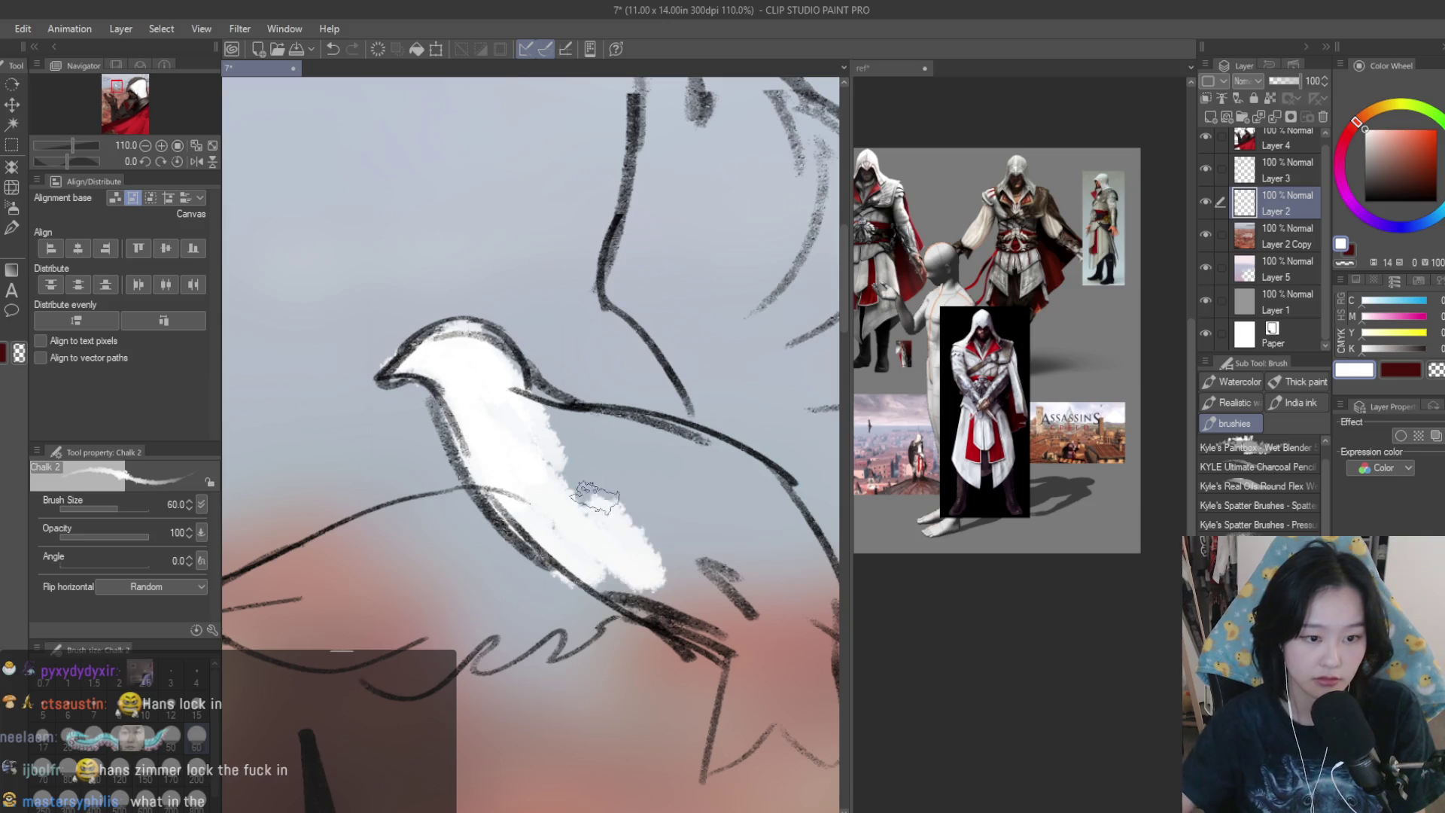
{"action": "scroll", "coordinate": [554, 476], "scroll_direction": "down", "scroll_amount": 3}
{"action": "mouse_move", "coordinate": [527, 452]}
{"action": "left_mouse_down"}
{"action": "mouse_move", "coordinate": [738, 496]}
{"action": "mouse_move", "coordinate": [681, 479]}
{"action": "mouse_move", "coordinate": [745, 614]}
{"action": "mouse_move", "coordinate": [741, 550]}
{"action": "left_mouse_up"}
{"action": "key", "text": "]"}
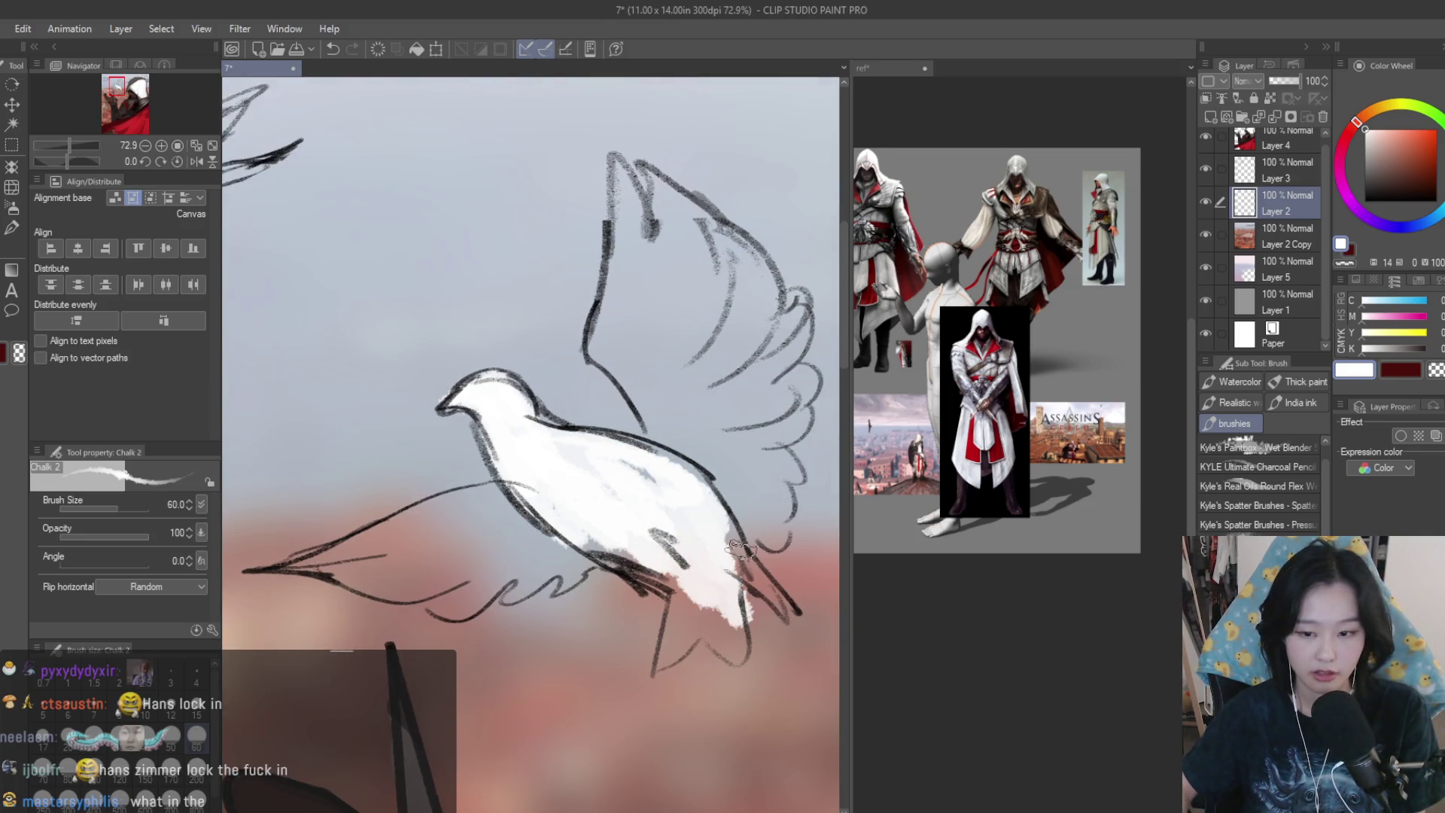
{"action": "scroll", "coordinate": [1259, 485], "scroll_direction": "up", "scroll_amount": 1}
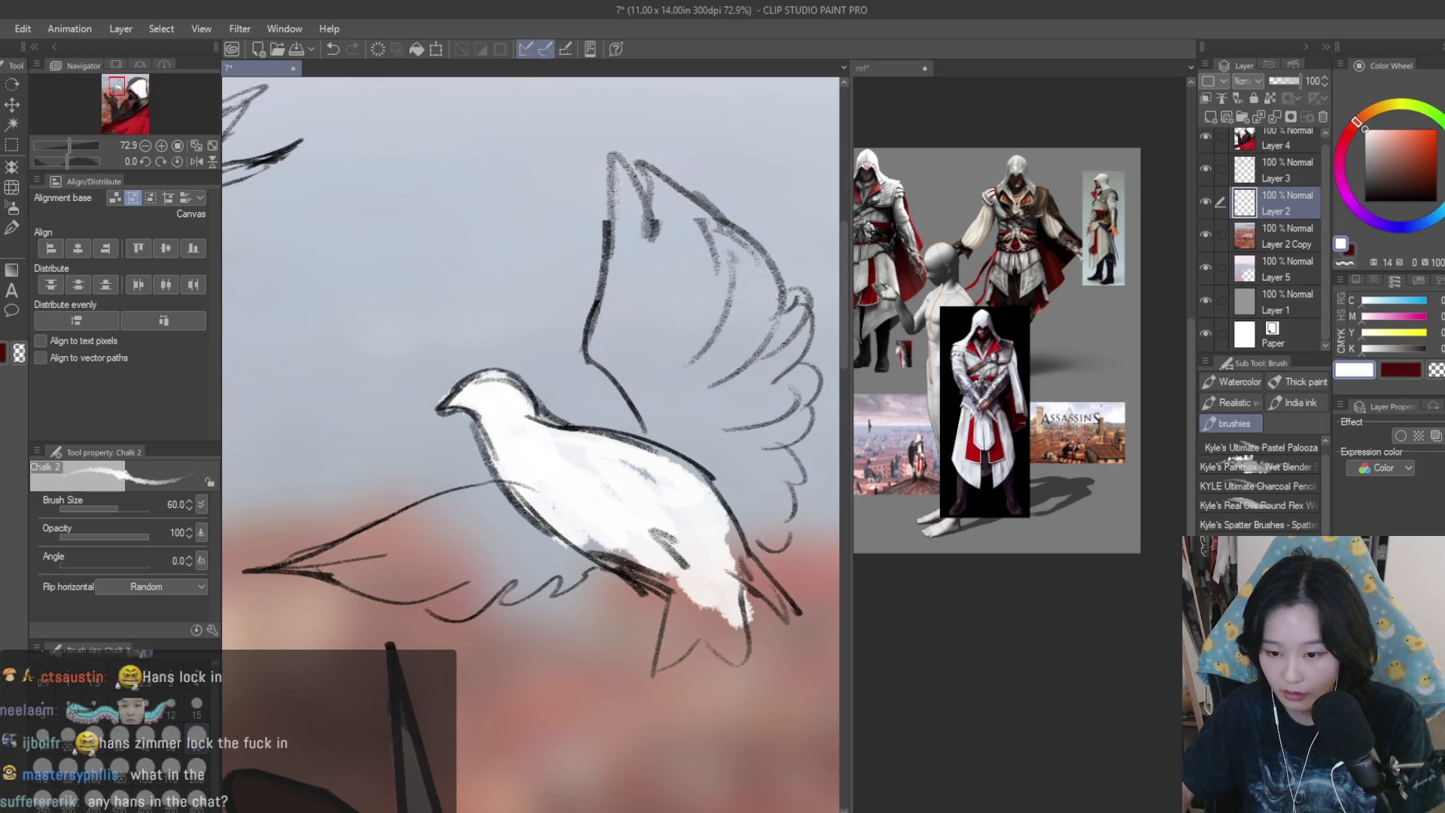
- Switch to Dry Texture 3 and fill the dove's belly, both wings and tail with white
{"action": "key", "text": "b"}
{"action": "scroll", "coordinate": [624, 482], "scroll_direction": "up", "scroll_amount": 1}
{"action": "key", "text": "bracketright"}
{"action": "key", "text": "bracketright"}
{"action": "key", "text": "bracketright"}
{"action": "mouse_move", "coordinate": [579, 509]}
{"action": "left_mouse_down"}
{"action": "mouse_move", "coordinate": [639, 481]}
{"action": "mouse_move", "coordinate": [670, 527]}
{"action": "mouse_move", "coordinate": [572, 549]}
{"action": "mouse_move", "coordinate": [609, 546]}
{"action": "mouse_move", "coordinate": [700, 632]}
{"action": "mouse_move", "coordinate": [685, 632]}
{"action": "mouse_move", "coordinate": [678, 662]}
{"action": "mouse_move", "coordinate": [739, 636]}
{"action": "mouse_move", "coordinate": [736, 570]}
{"action": "left_mouse_up"}
{"action": "key", "text": "bracketleft"}
{"action": "key", "text": "bracketleft"}
{"action": "key", "text": "bracketleft"}
{"action": "key", "text": "bracketleft"}
{"action": "key", "text": "bracketleft"}
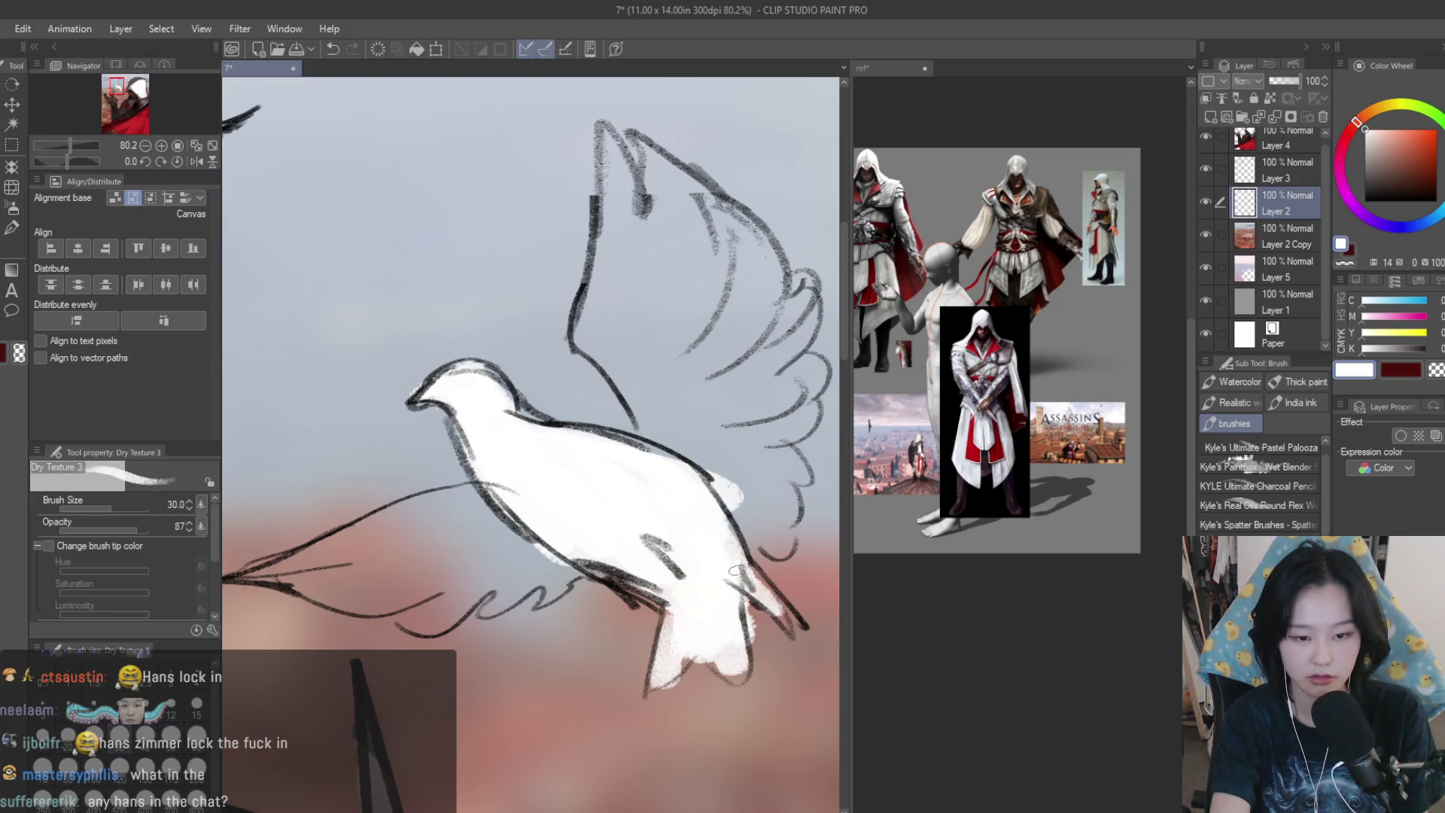
{"action": "key", "text": "bracketright"}
{"action": "mouse_move", "coordinate": [606, 360]}
{"action": "left_mouse_down"}
{"action": "mouse_move", "coordinate": [693, 466]}
{"action": "mouse_move", "coordinate": [783, 527]}
{"action": "mouse_move", "coordinate": [732, 418]}
{"action": "mouse_move", "coordinate": [775, 406]}
{"action": "mouse_move", "coordinate": [761, 324]}
{"action": "mouse_move", "coordinate": [753, 370]}
{"action": "mouse_move", "coordinate": [647, 372]}
{"action": "mouse_move", "coordinate": [636, 226]}
{"action": "mouse_move", "coordinate": [730, 284]}
{"action": "mouse_move", "coordinate": [733, 452]}
{"action": "mouse_move", "coordinate": [662, 376]}
{"action": "mouse_move", "coordinate": [764, 531]}
{"action": "left_mouse_up"}
{"action": "scroll", "coordinate": [732, 419], "scroll_direction": "down", "scroll_amount": 2}
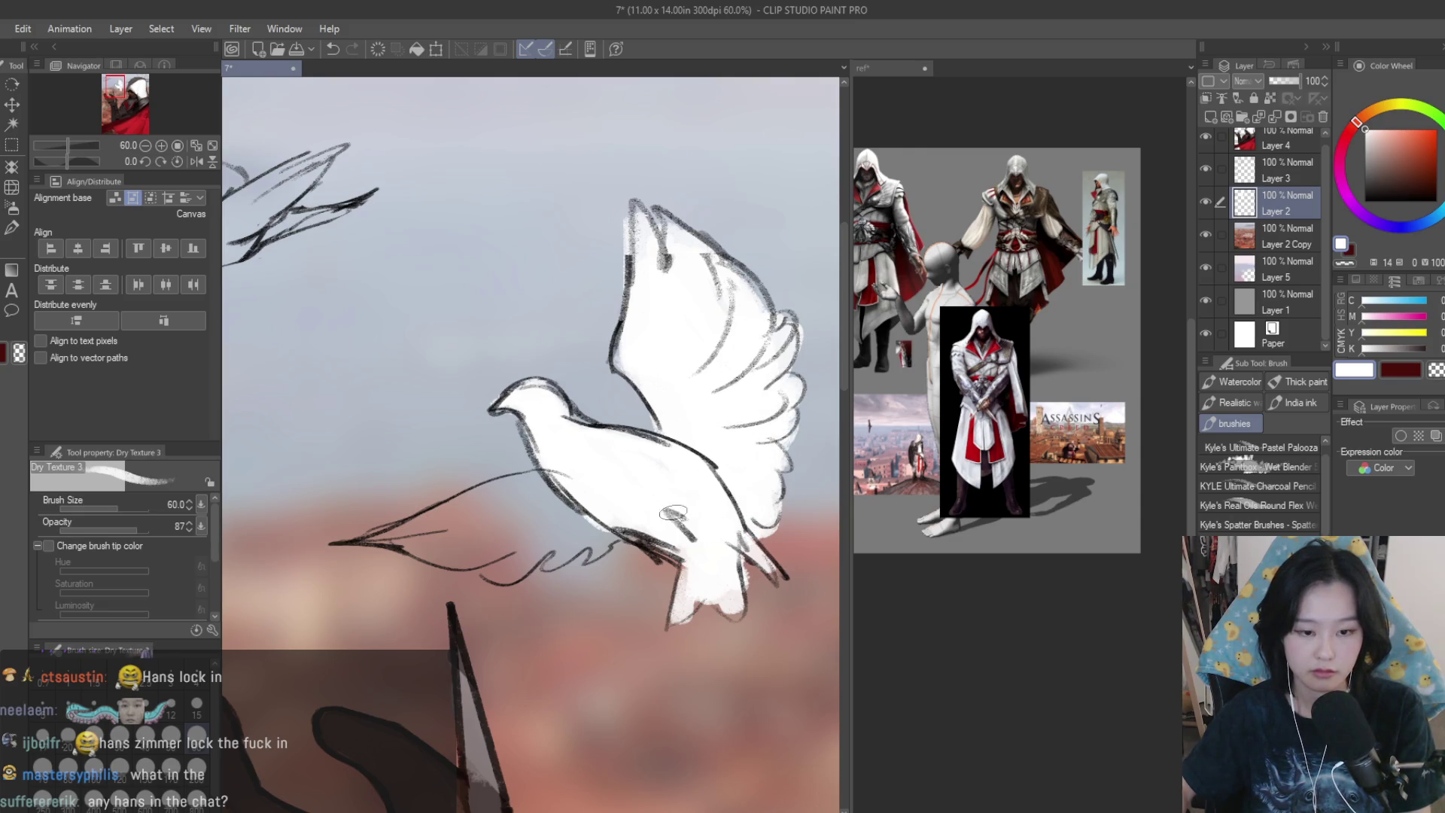
{"action": "scroll", "coordinate": [673, 513], "scroll_direction": "down", "scroll_amount": 4}
{"action": "scroll", "coordinate": [609, 389], "scroll_direction": "up", "scroll_amount": 4}
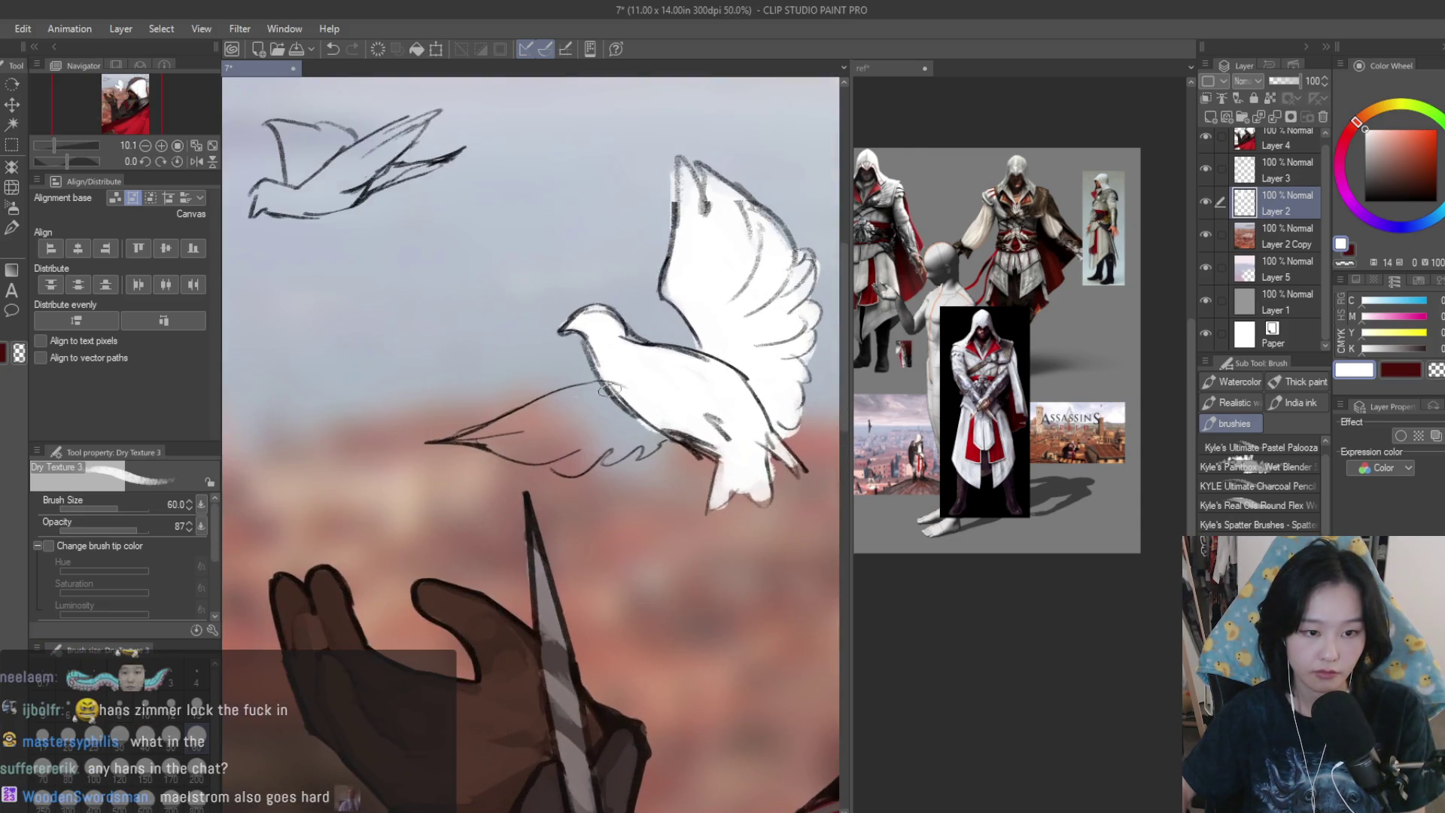
{"action": "mouse_move", "coordinate": [608, 390]}
{"action": "left_mouse_down"}
{"action": "mouse_move", "coordinate": [527, 406]}
{"action": "mouse_move", "coordinate": [470, 444]}
{"action": "mouse_move", "coordinate": [595, 440]}
{"action": "mouse_move", "coordinate": [541, 415]}
{"action": "mouse_move", "coordinate": [571, 456]}
{"action": "mouse_move", "coordinate": [631, 448]}
{"action": "mouse_move", "coordinate": [537, 440]}
{"action": "left_mouse_up"}
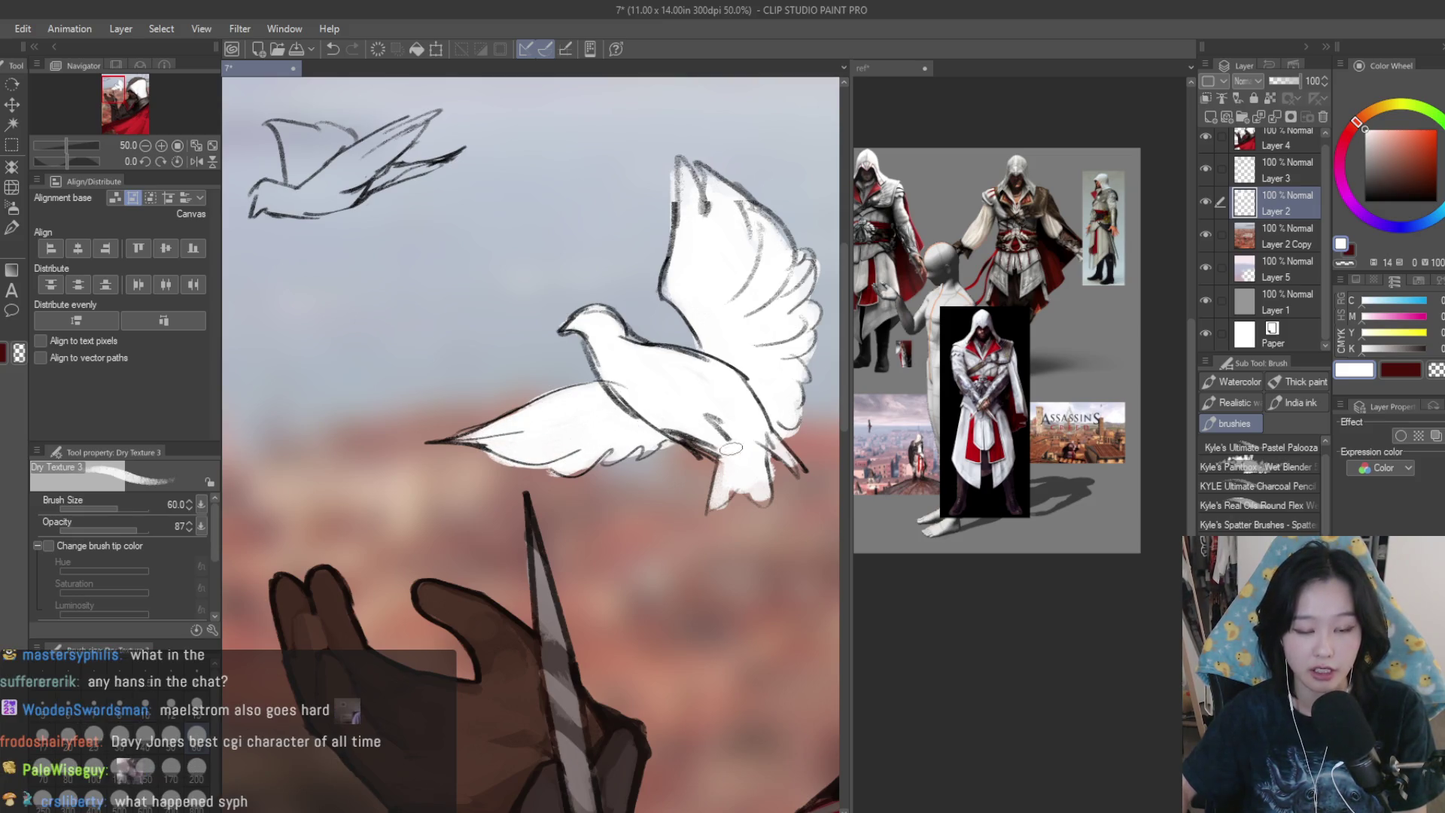
{"action": "mouse_move", "coordinate": [711, 461]}
{"action": "left_mouse_down"}
{"action": "mouse_move", "coordinate": [732, 490]}
{"action": "mouse_move", "coordinate": [772, 482]}
{"action": "left_mouse_up"}
- Paint white over the small upper-left dove and the area just above the hood
{"action": "scroll", "coordinate": [727, 389], "scroll_direction": "up", "scroll_amount": 3}
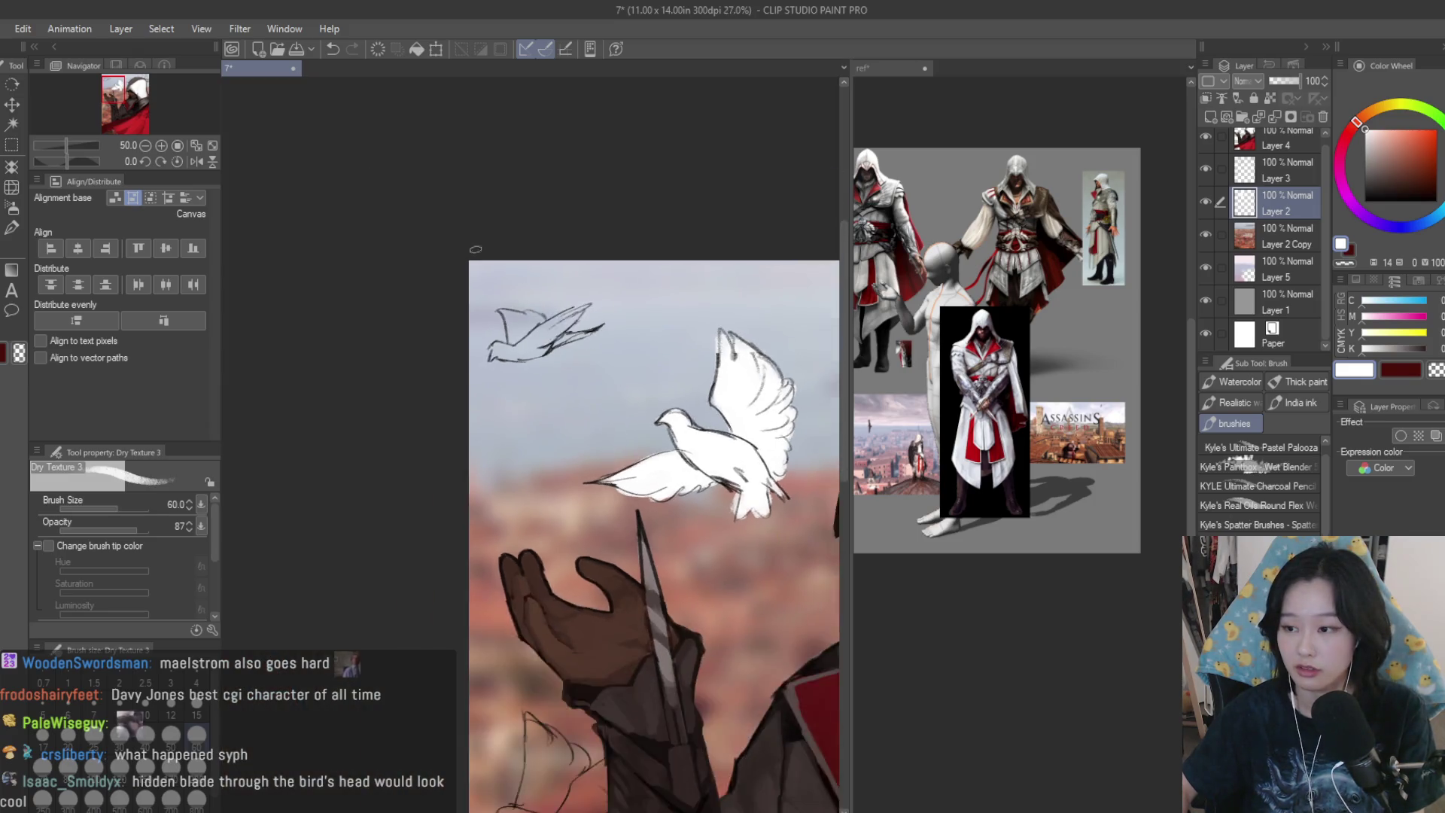
{"action": "scroll", "coordinate": [549, 345], "scroll_direction": "up", "scroll_amount": 3}
{"action": "mouse_move", "coordinate": [573, 365]}
{"action": "left_mouse_down"}
{"action": "mouse_move", "coordinate": [527, 452]}
{"action": "mouse_move", "coordinate": [497, 466]}
{"action": "mouse_move", "coordinate": [580, 458]}
{"action": "mouse_move", "coordinate": [542, 361]}
{"action": "mouse_move", "coordinate": [683, 378]}
{"action": "mouse_move", "coordinate": [647, 425]}
{"action": "mouse_move", "coordinate": [740, 401]}
{"action": "left_mouse_up"}
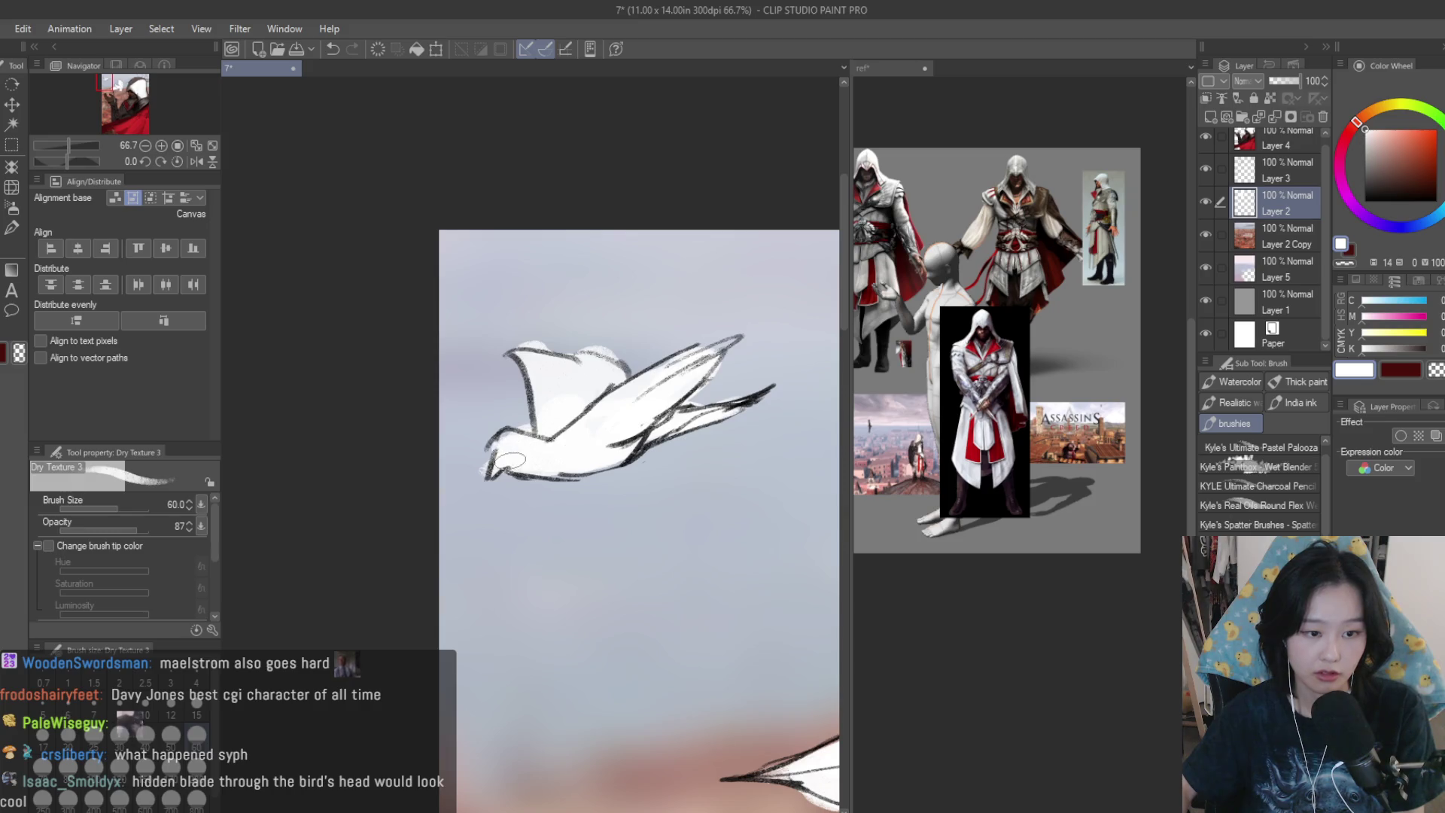
{"action": "left_click_drag", "start_coordinate": [631, 423], "coordinate": [579, 399]}
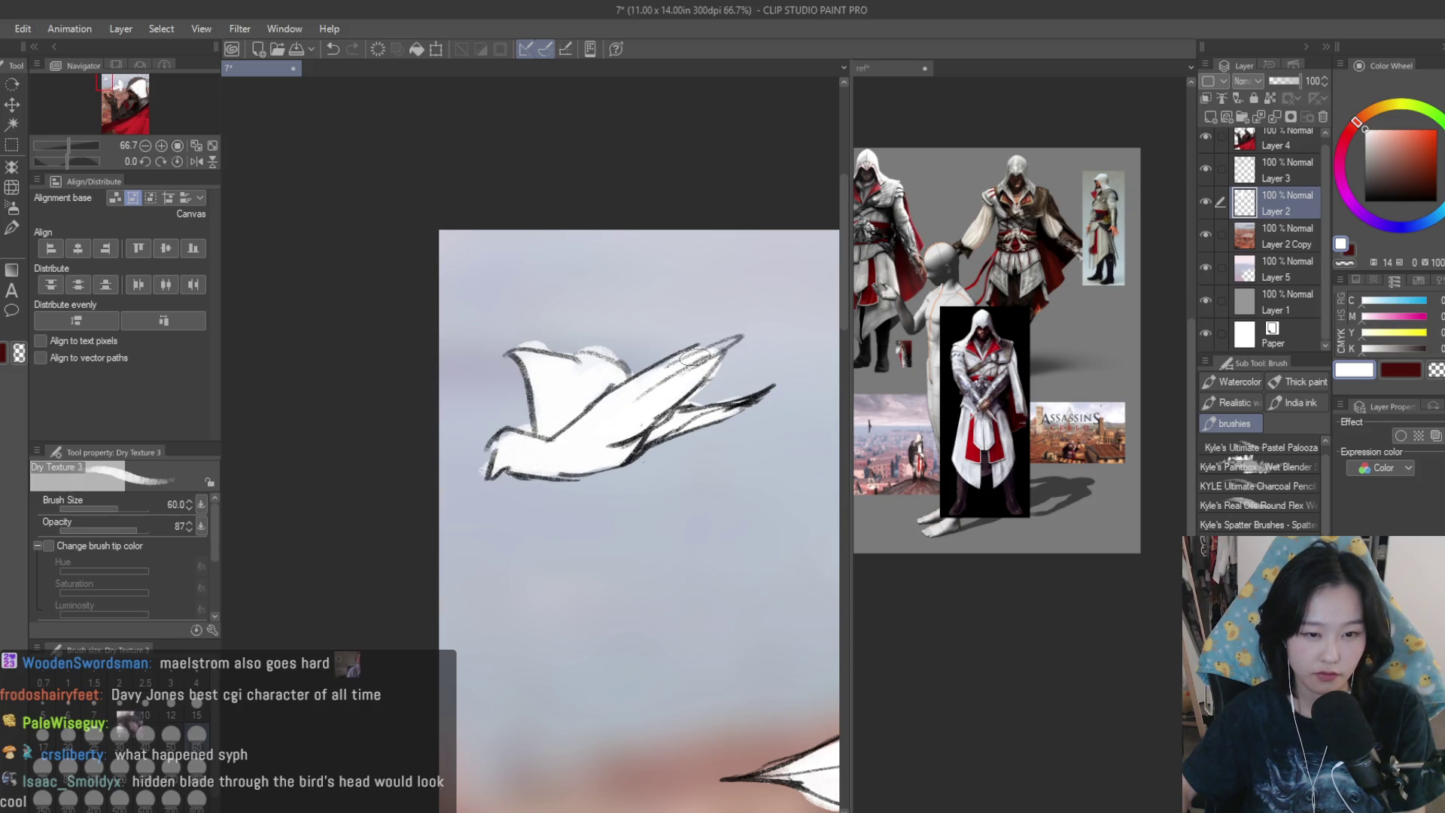
{"action": "scroll", "coordinate": [694, 357], "scroll_direction": "down", "scroll_amount": 3}
{"action": "scroll", "coordinate": [753, 286], "scroll_direction": "up", "scroll_amount": 1}
{"action": "scroll", "coordinate": [736, 277], "scroll_direction": "up", "scroll_amount": 4}
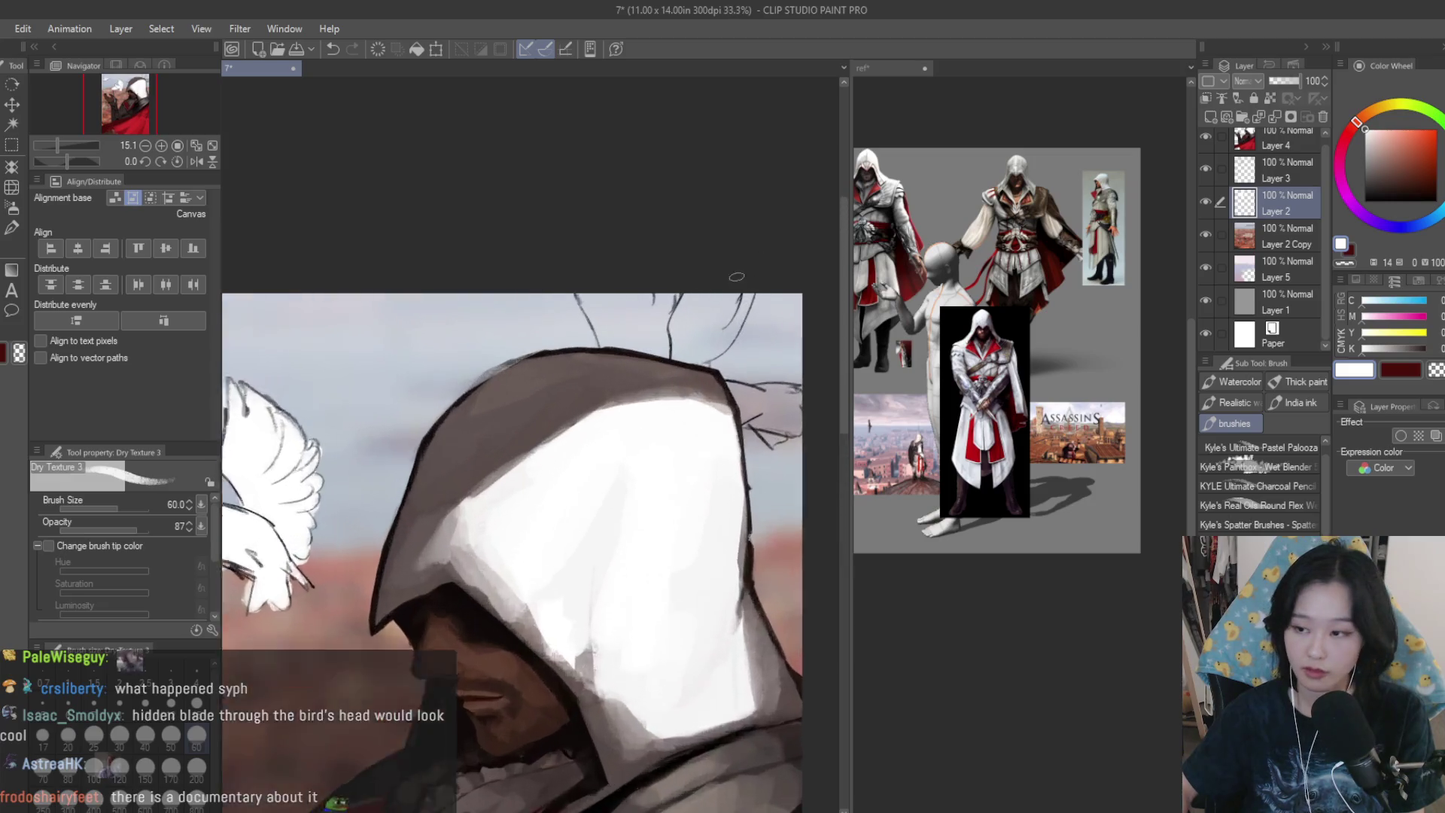
{"action": "scroll", "coordinate": [736, 277], "scroll_direction": "up", "scroll_amount": 3}
{"action": "mouse_move", "coordinate": [535, 307]}
{"action": "left_mouse_down"}
{"action": "mouse_move", "coordinate": [550, 392]}
{"action": "mouse_move", "coordinate": [662, 362]}
{"action": "mouse_move", "coordinate": [719, 372]}
{"action": "mouse_move", "coordinate": [753, 323]}
{"action": "mouse_move", "coordinate": [662, 444]}
{"action": "left_mouse_up"}
{"action": "scroll", "coordinate": [663, 444], "scroll_direction": "down", "scroll_amount": 2}
{"action": "mouse_move", "coordinate": [734, 474]}
{"action": "left_mouse_down"}
{"action": "mouse_move", "coordinate": [740, 491]}
{"action": "mouse_move", "coordinate": [820, 475]}
{"action": "left_mouse_up"}
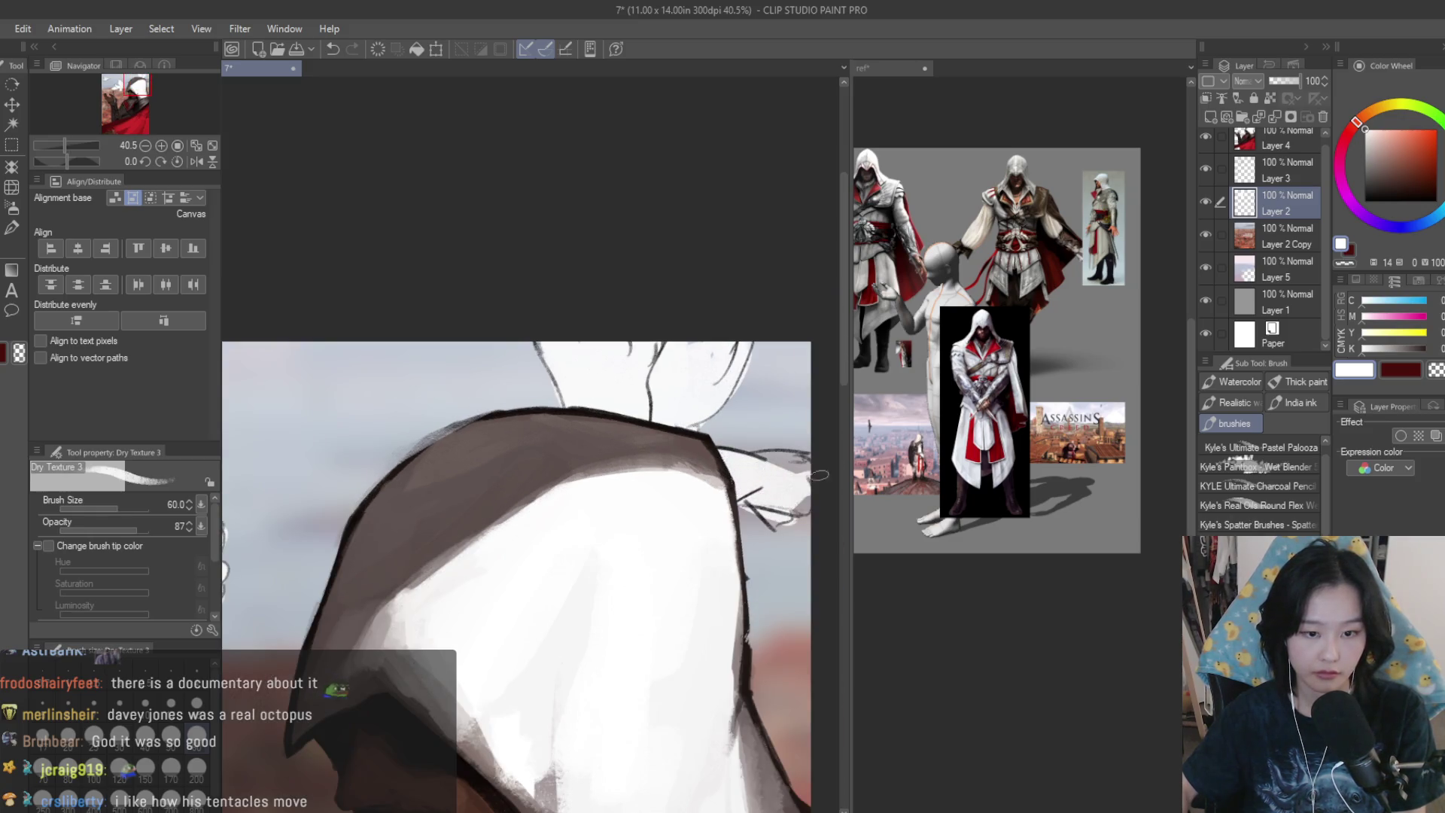
{"action": "scroll", "coordinate": [811, 468], "scroll_direction": "down", "scroll_amount": 10}
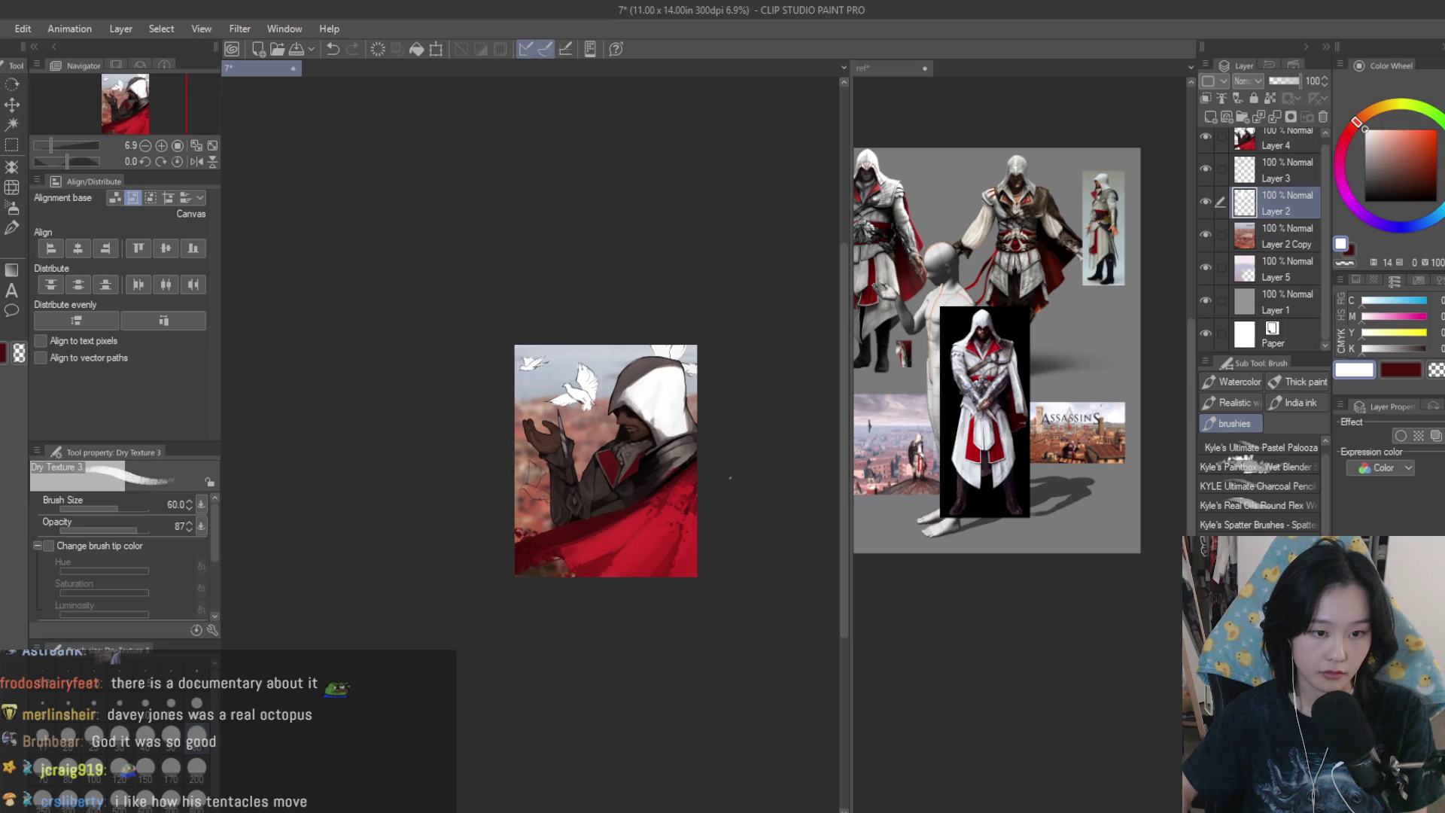
{"action": "scroll", "coordinate": [736, 468], "scroll_direction": "up", "scroll_amount": 3}
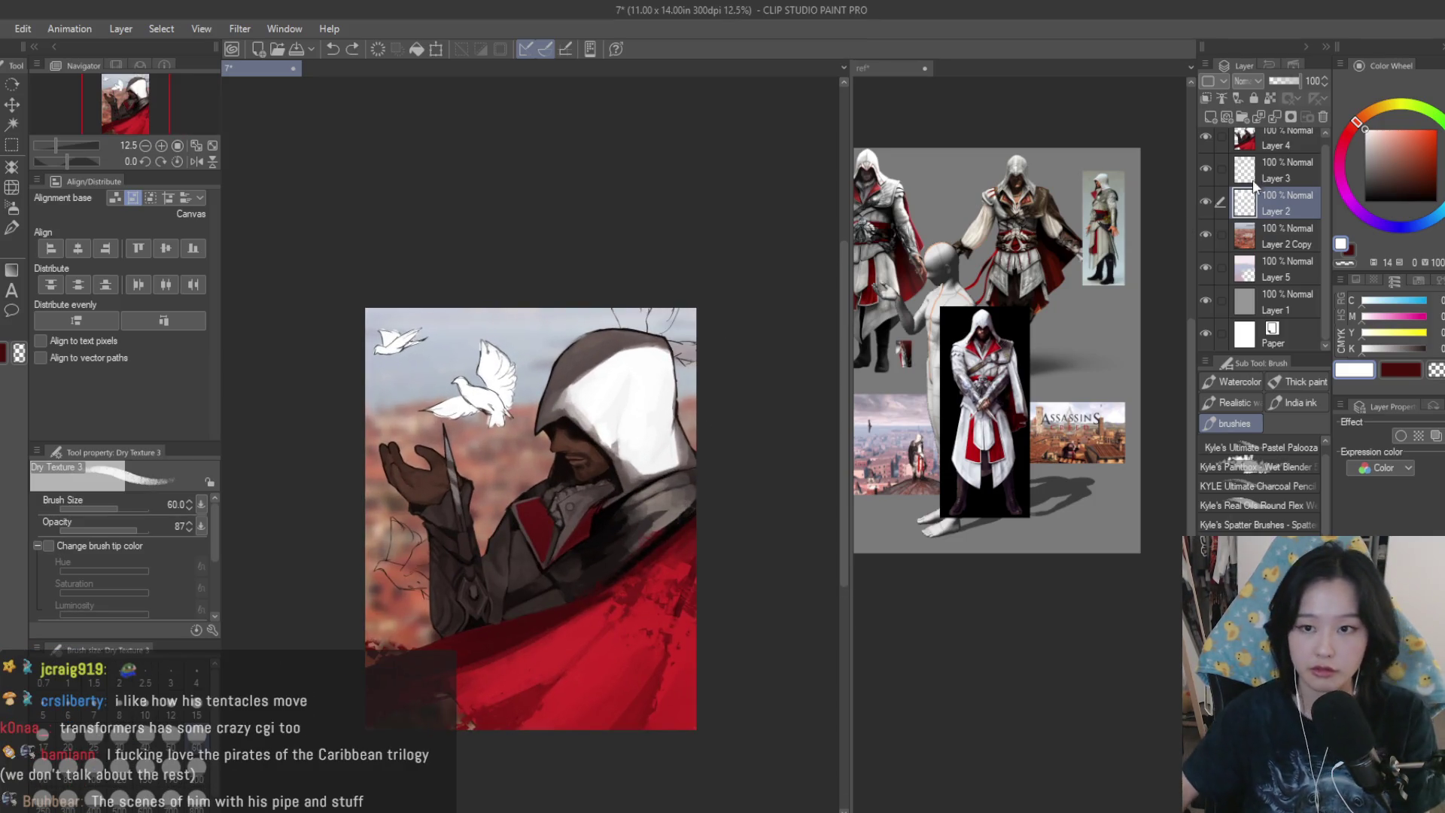
- Test a rectangle selection over the hood on Layer 3, deselect it, and toggle layer visibility to compare
{"action": "key", "text": "alt+bracketright"}
{"action": "left_click", "coordinate": [10, 145]}
{"action": "scroll", "coordinate": [667, 308], "scroll_direction": "up", "scroll_amount": 2}
{"action": "left_click_drag", "start_coordinate": [490, 241], "coordinate": [743, 361]}
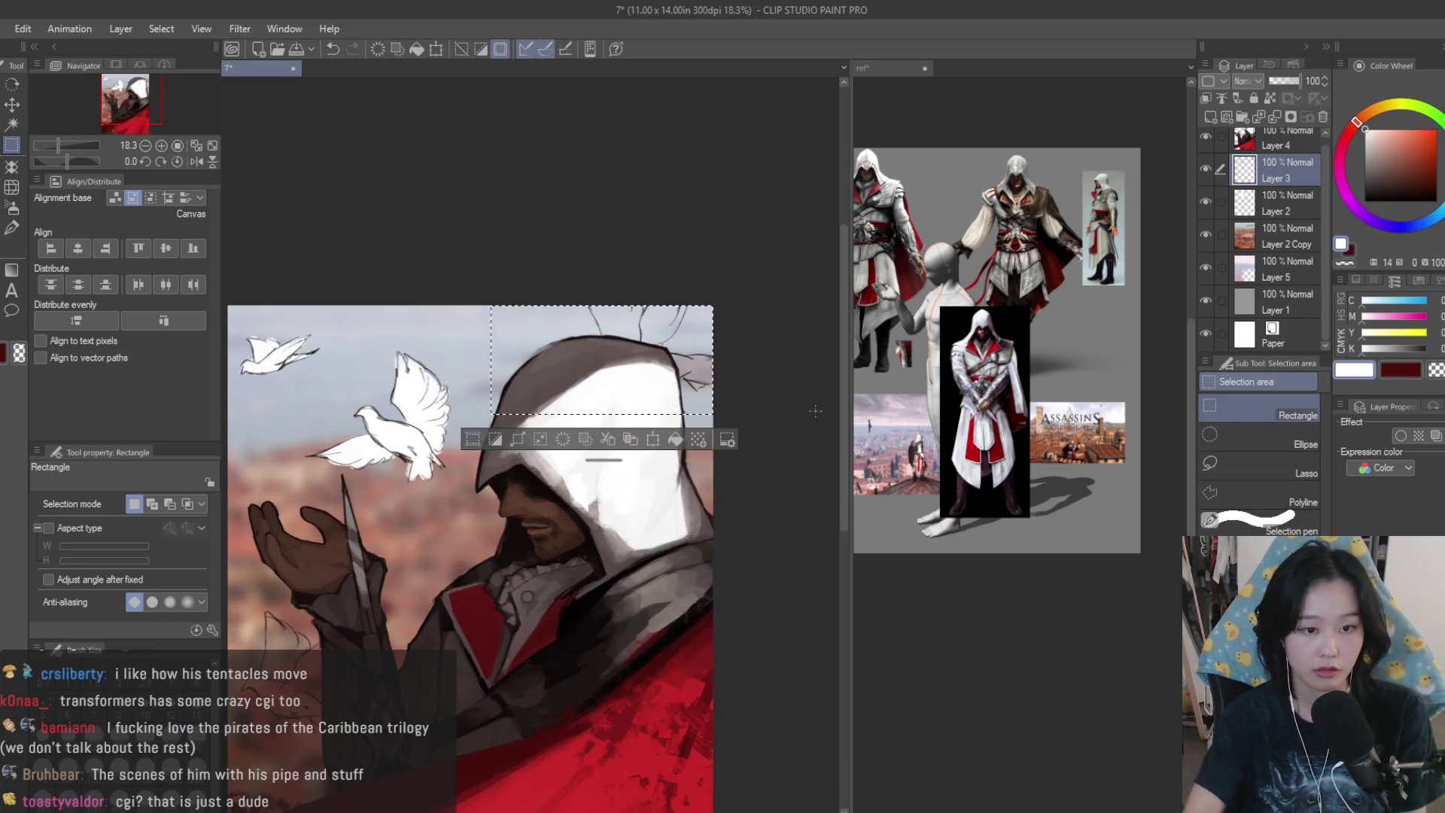
{"action": "key", "text": "ctrl+d"}
{"action": "scroll", "coordinate": [614, 346], "scroll_direction": "down", "scroll_amount": 4}
{"action": "scroll", "coordinate": [583, 467], "scroll_direction": "up", "scroll_amount": 1}
{"action": "left_click", "coordinate": [1268, 213]}
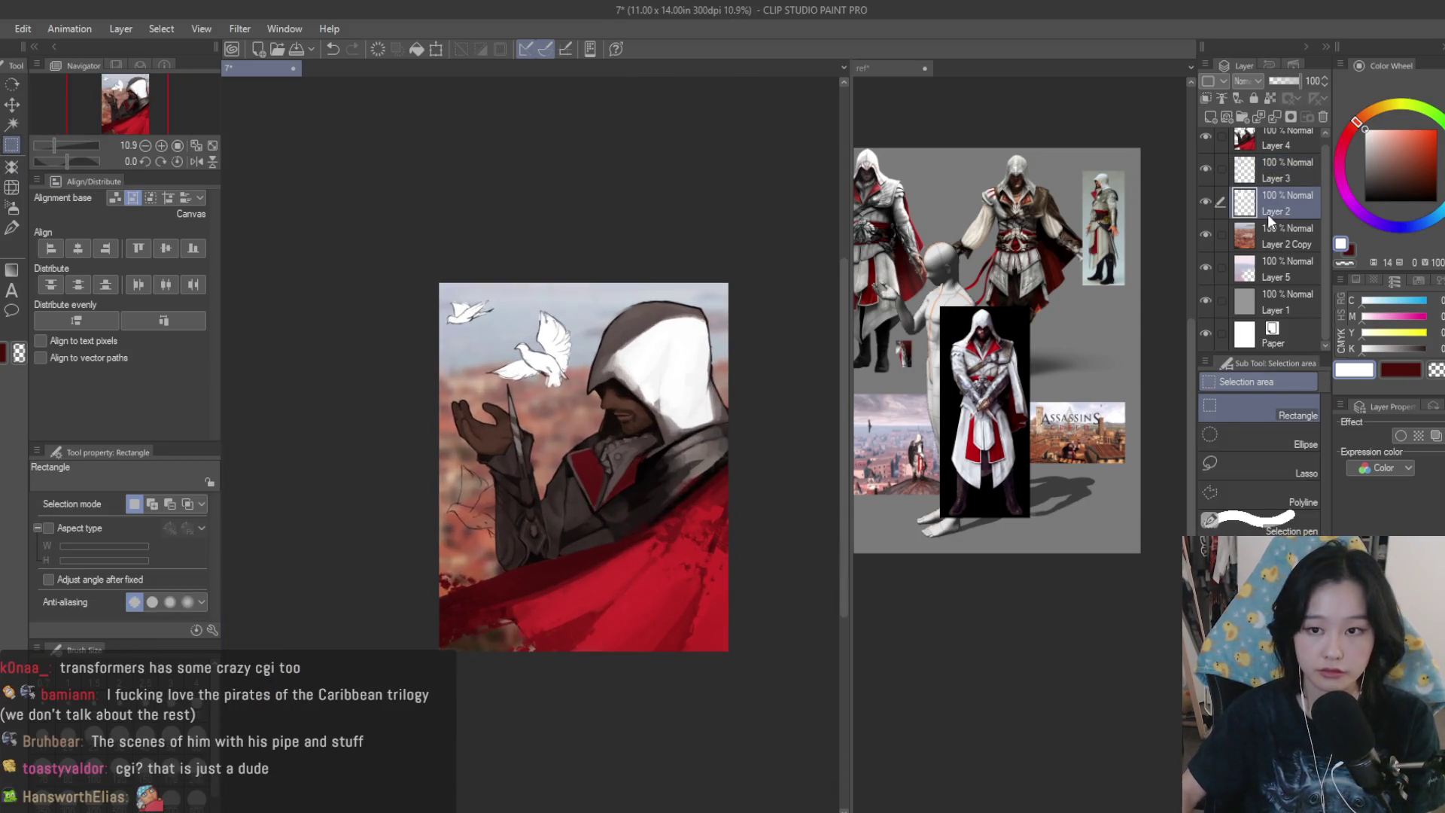
{"action": "left_click", "coordinate": [1207, 202]}
{"action": "left_click", "coordinate": [1207, 202]}
- Fill the lower dove's wing, wing tip and lower edge with textured white using Dry Texture 3
{"action": "left_click", "coordinate": [2, 235]}
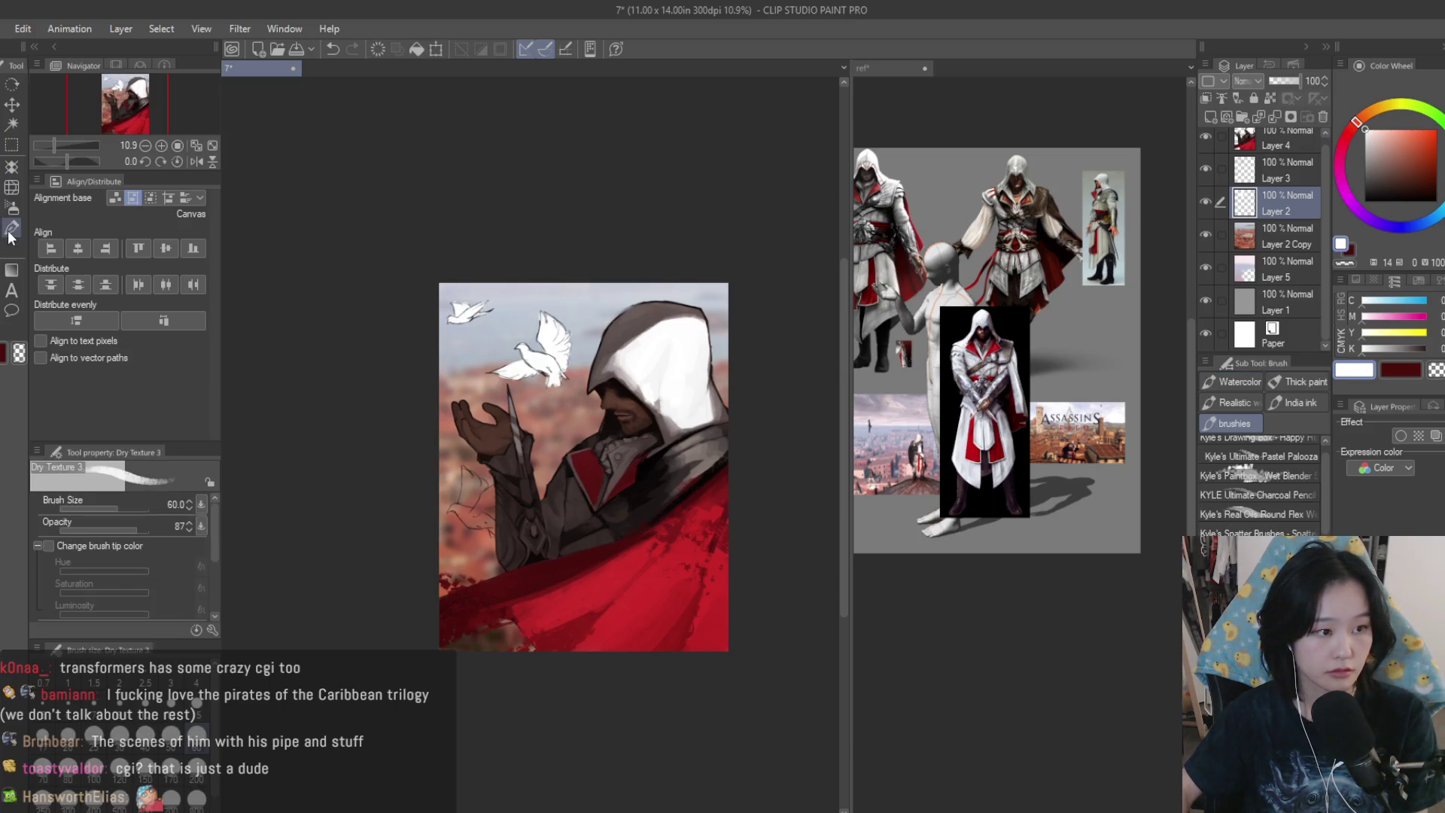
{"action": "scroll", "coordinate": [451, 489], "scroll_direction": "up", "scroll_amount": 5}
{"action": "scroll", "coordinate": [470, 483], "scroll_direction": "up", "scroll_amount": 2}
{"action": "mouse_move", "coordinate": [516, 440]}
{"action": "left_mouse_down"}
{"action": "mouse_move", "coordinate": [520, 561]}
{"action": "mouse_move", "coordinate": [557, 527]}
{"action": "mouse_move", "coordinate": [625, 527]}
{"action": "mouse_move", "coordinate": [654, 539]}
{"action": "mouse_move", "coordinate": [632, 579]}
{"action": "mouse_move", "coordinate": [655, 490]}
{"action": "mouse_move", "coordinate": [603, 527]}
{"action": "mouse_move", "coordinate": [572, 602]}
{"action": "mouse_move", "coordinate": [542, 625]}
{"action": "left_mouse_up"}
{"action": "scroll", "coordinate": [568, 483], "scroll_direction": "up", "scroll_amount": 1}
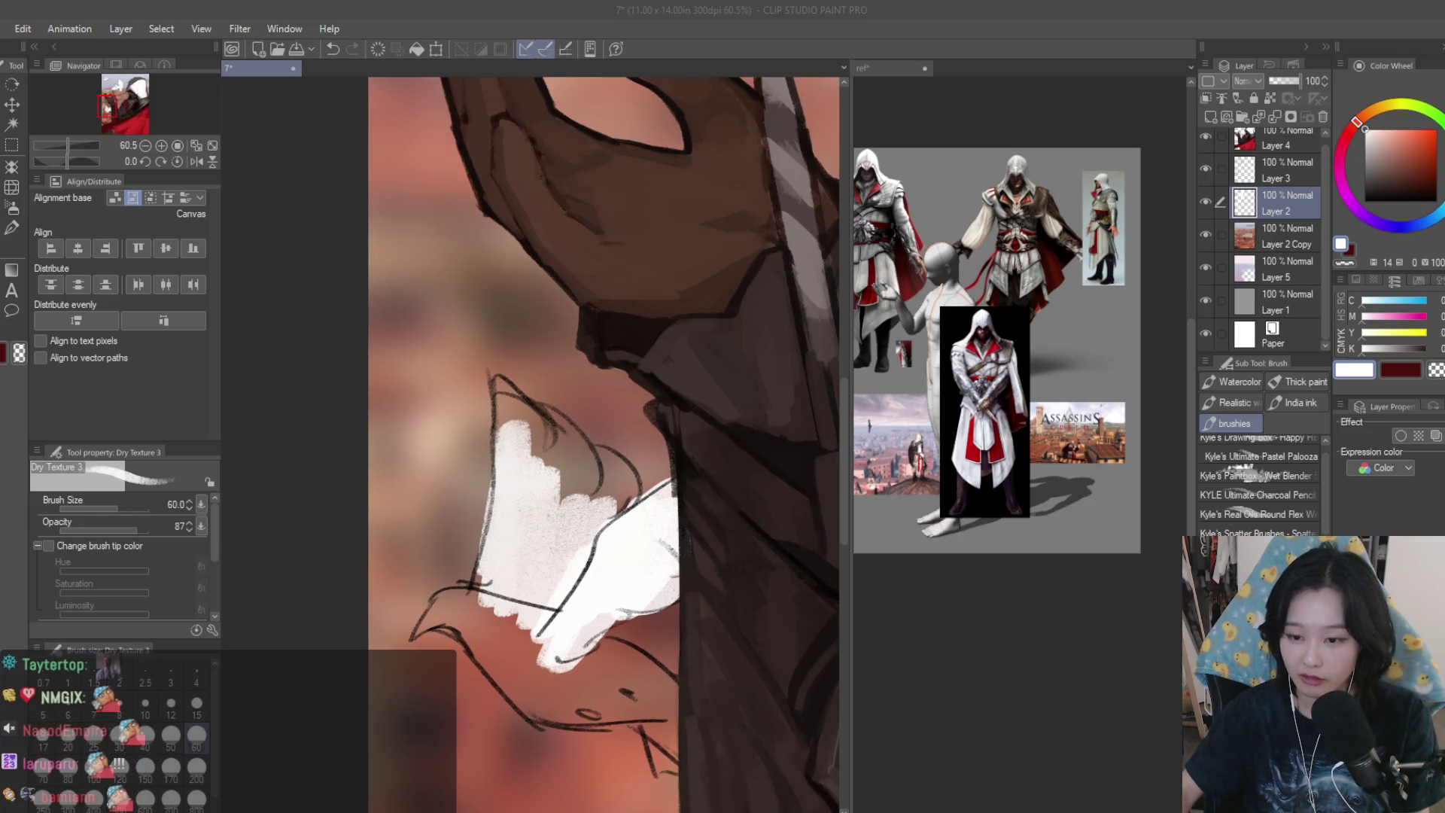
{"action": "scroll", "coordinate": [506, 467], "scroll_direction": "up", "scroll_amount": 1}
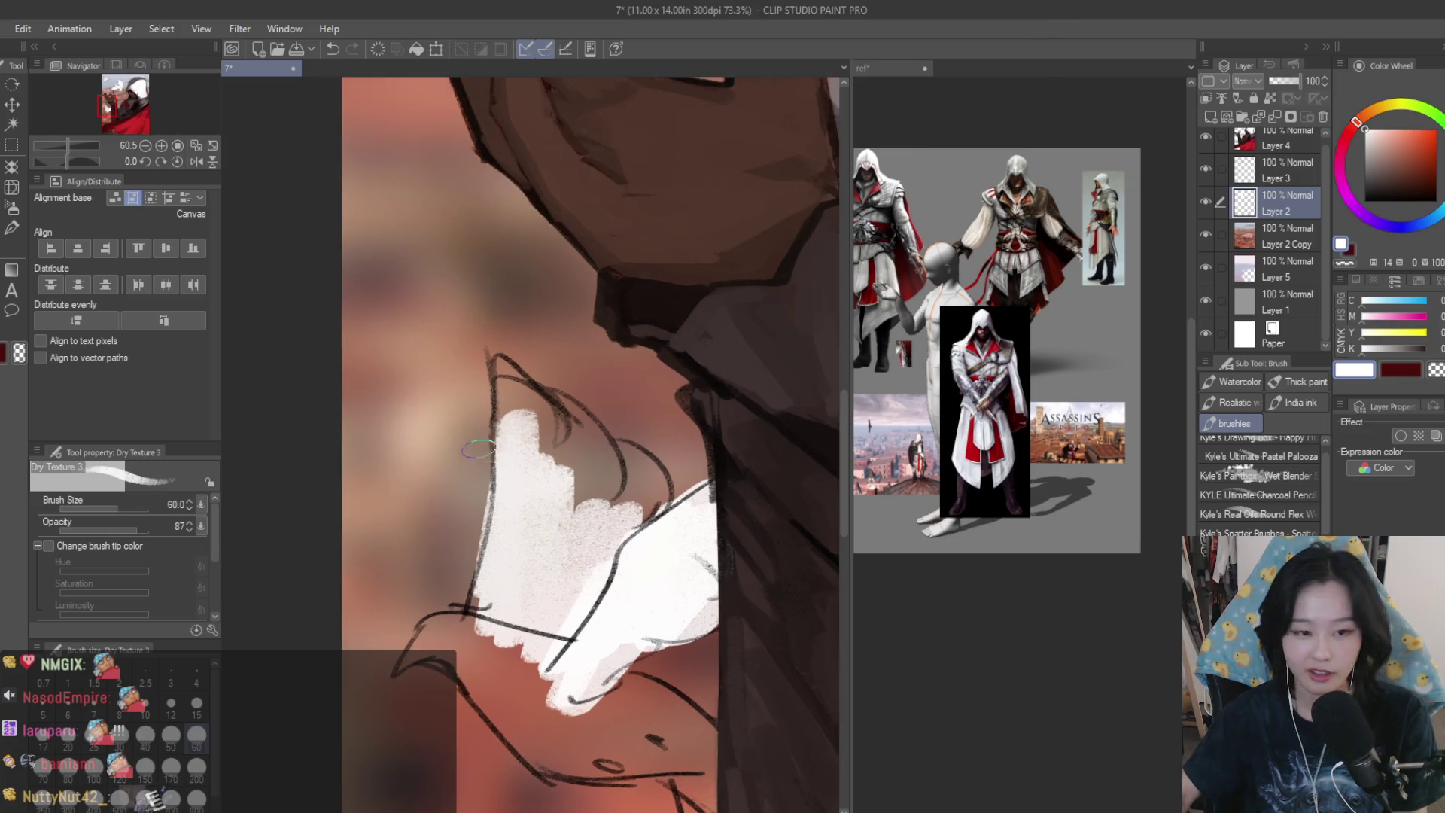
{"action": "left_click_drag", "start_coordinate": [497, 410], "coordinate": [594, 527]}
{"action": "left_click_drag", "start_coordinate": [519, 433], "coordinate": [610, 549]}
{"action": "key", "text": "ctrl+z"}
{"action": "mouse_move", "coordinate": [493, 361]}
{"action": "left_mouse_down"}
{"action": "mouse_move", "coordinate": [527, 401]}
{"action": "mouse_move", "coordinate": [520, 587]}
{"action": "mouse_move", "coordinate": [609, 422]}
{"action": "mouse_move", "coordinate": [641, 516]}
{"action": "mouse_move", "coordinate": [542, 436]}
{"action": "mouse_move", "coordinate": [587, 460]}
{"action": "mouse_move", "coordinate": [497, 632]}
{"action": "mouse_move", "coordinate": [422, 661]}
{"action": "mouse_move", "coordinate": [482, 685]}
{"action": "mouse_move", "coordinate": [452, 625]}
{"action": "mouse_move", "coordinate": [527, 723]}
{"action": "mouse_move", "coordinate": [548, 678]}
{"action": "mouse_move", "coordinate": [587, 708]}
{"action": "mouse_move", "coordinate": [647, 715]}
{"action": "mouse_move", "coordinate": [550, 659]}
{"action": "mouse_move", "coordinate": [602, 722]}
{"action": "mouse_move", "coordinate": [647, 722]}
{"action": "mouse_move", "coordinate": [595, 648]}
{"action": "mouse_move", "coordinate": [639, 630]}
{"action": "left_mouse_up"}
{"action": "scroll", "coordinate": [547, 679], "scroll_direction": "down", "scroll_amount": 2}
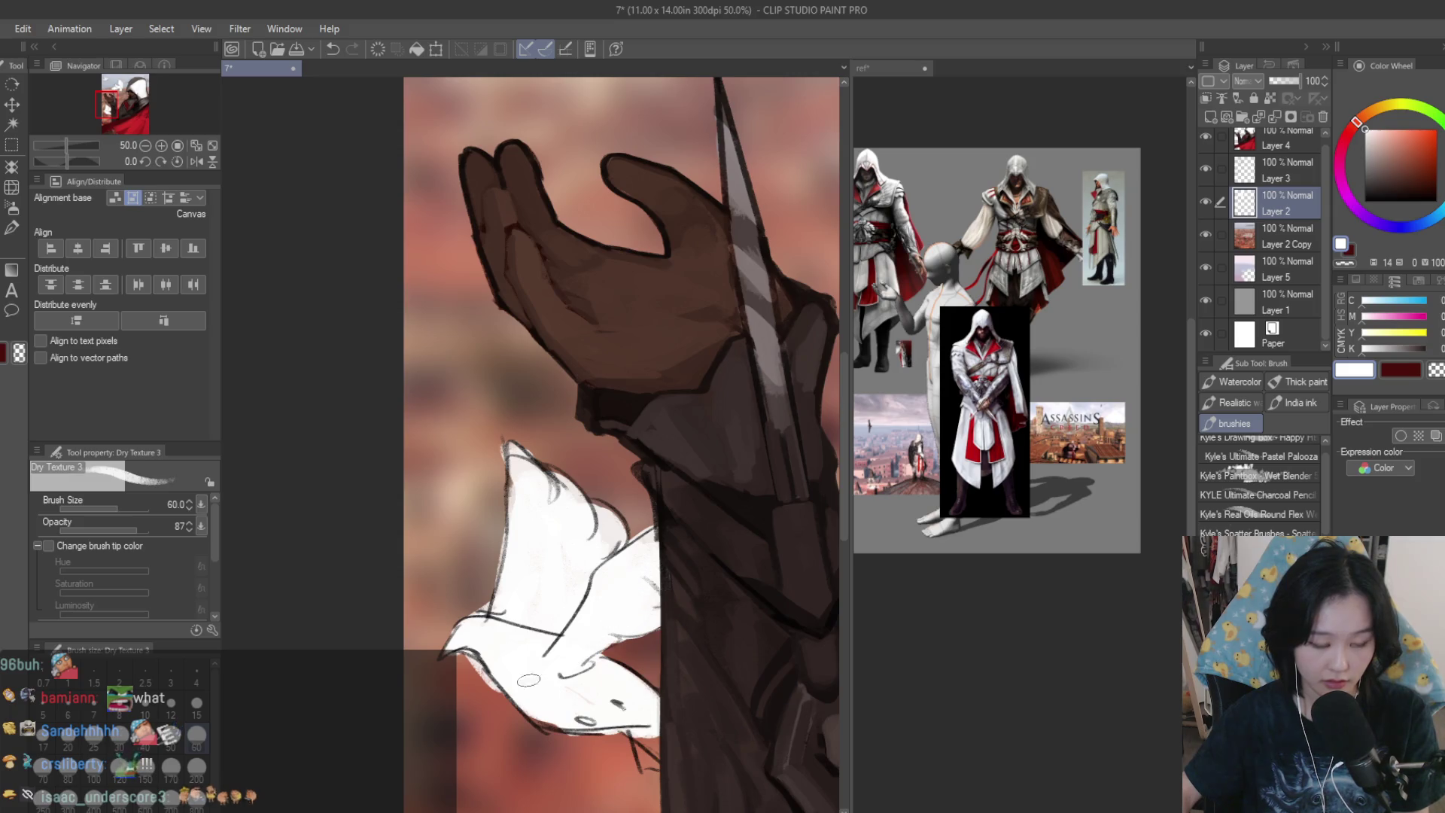
{"action": "left_click_drag", "start_coordinate": [652, 737], "coordinate": [644, 761]}
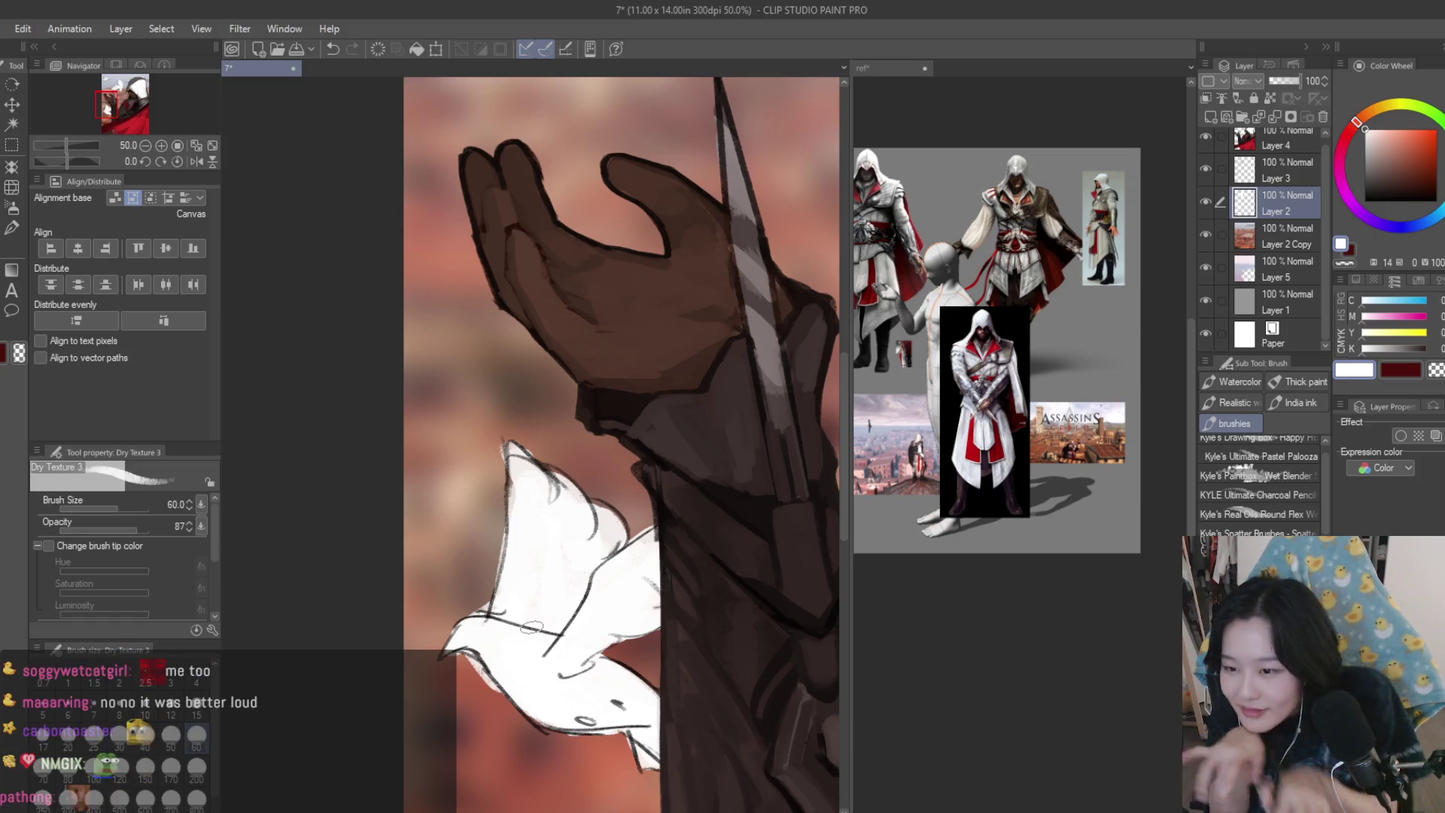
{"action": "scroll", "coordinate": [471, 703], "scroll_direction": "up", "scroll_amount": 1}
{"action": "scroll", "coordinate": [471, 704], "scroll_direction": "down", "scroll_amount": 1}
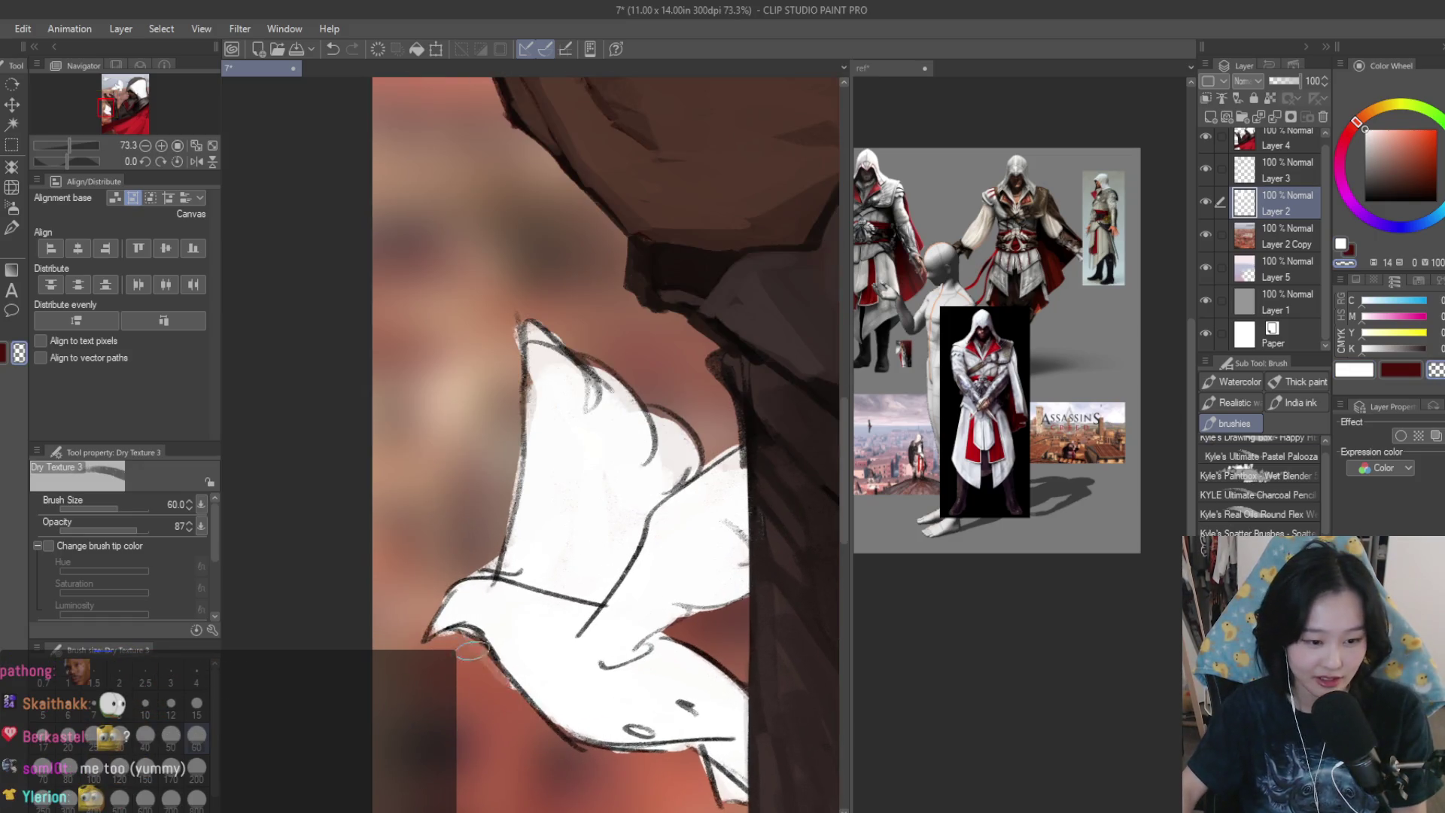
{"action": "scroll", "coordinate": [472, 703], "scroll_direction": "down", "scroll_amount": 4}
- Mirror the canvas and back, recentring the view to check the composition
{"action": "scroll", "coordinate": [738, 410], "scroll_direction": "down", "scroll_amount": 2}
{"action": "key", "text": "h"}
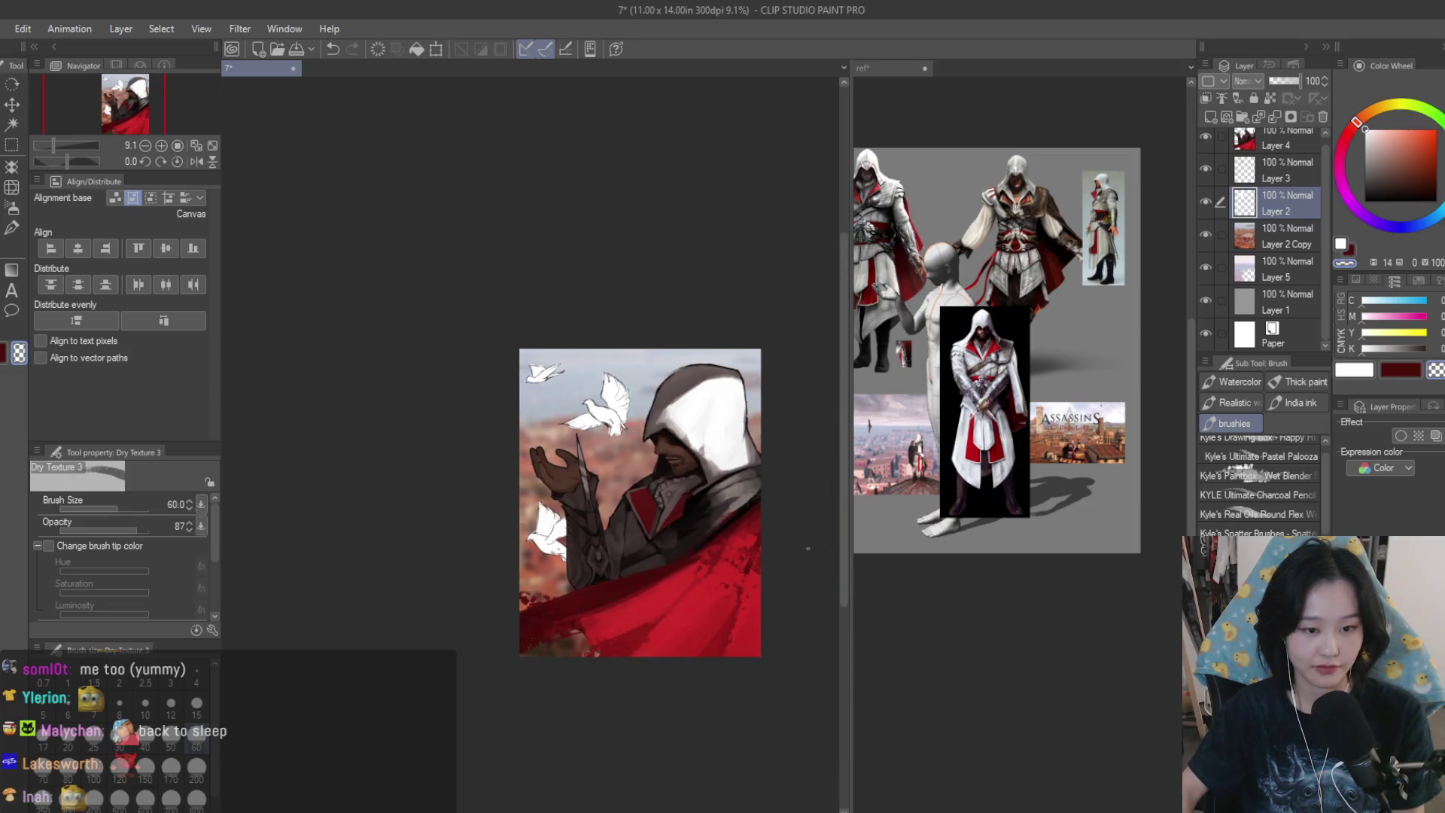
{"action": "left_click_drag", "start_coordinate": [953, 411], "coordinate": [739, 410]}
{"action": "key", "text": "h"}
{"action": "scroll", "coordinate": [738, 411], "scroll_direction": "up", "scroll_amount": 2}
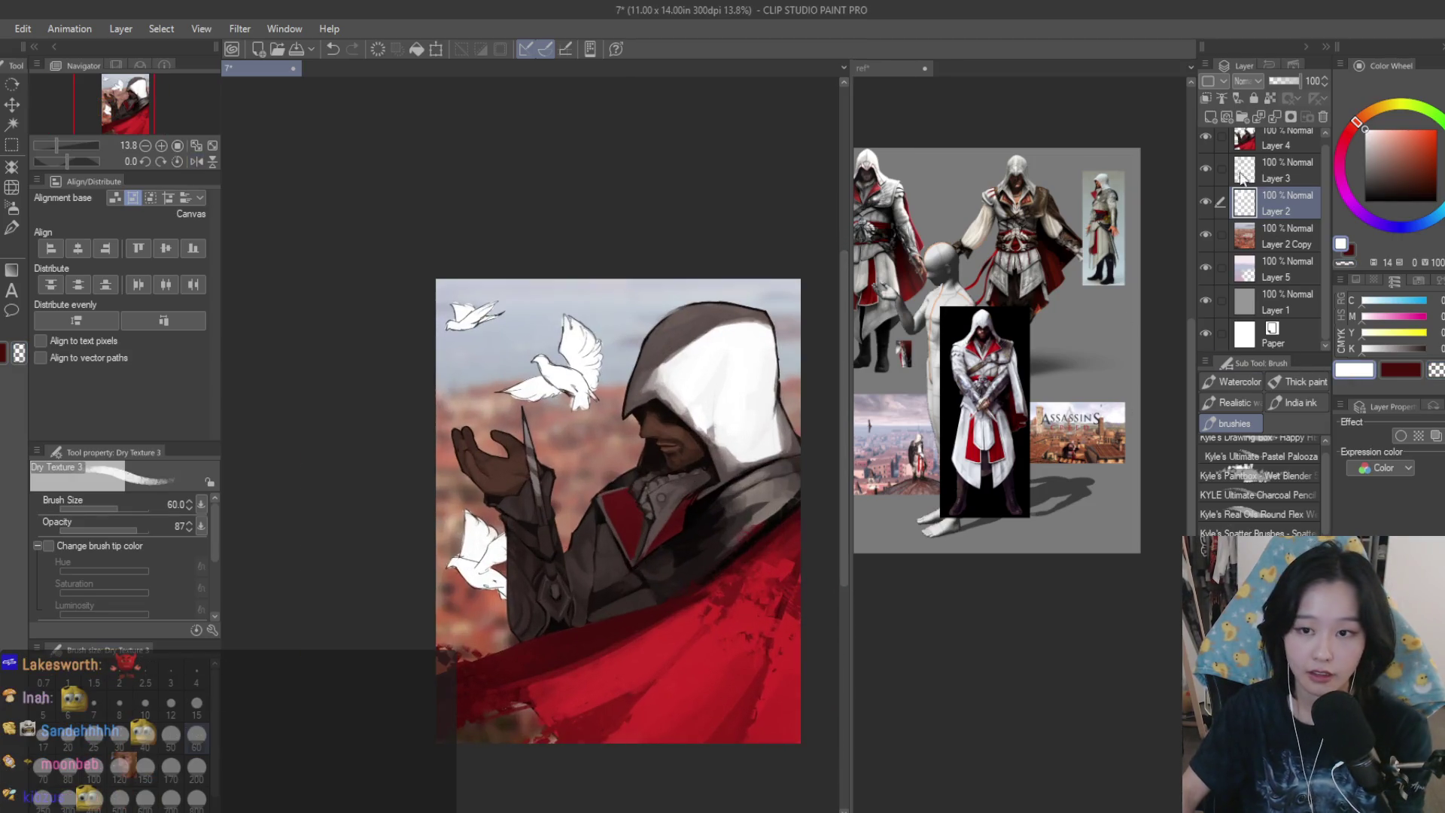
- Make Layer 3 active with a light grey-blue colour and the large pen brush
{"action": "left_click", "coordinate": [1280, 173]}
{"action": "left_click", "coordinate": [1372, 164]}
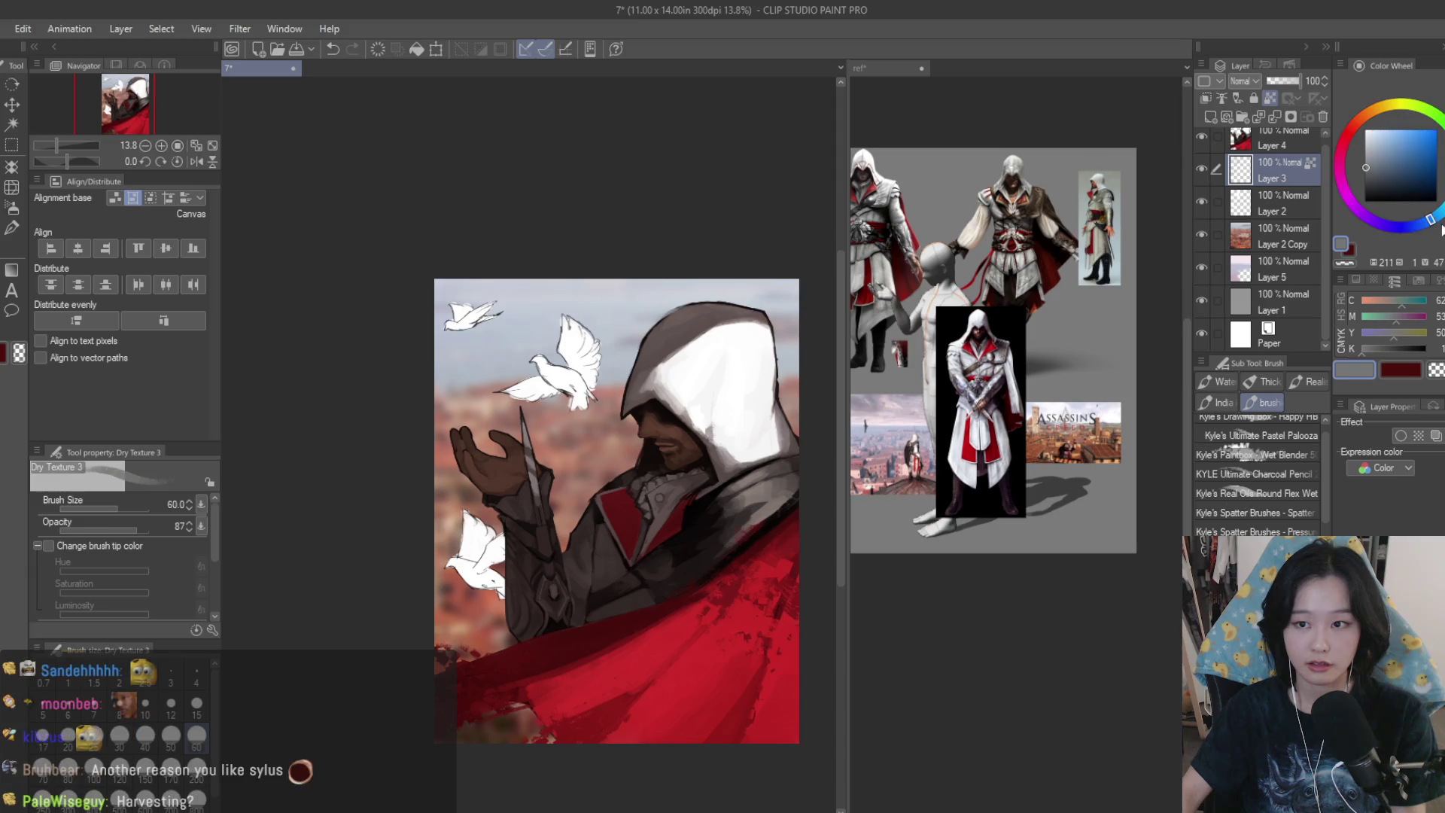
{"action": "scroll", "coordinate": [435, 404], "scroll_direction": "up", "scroll_amount": 1}
{"action": "key", "text": "p"}
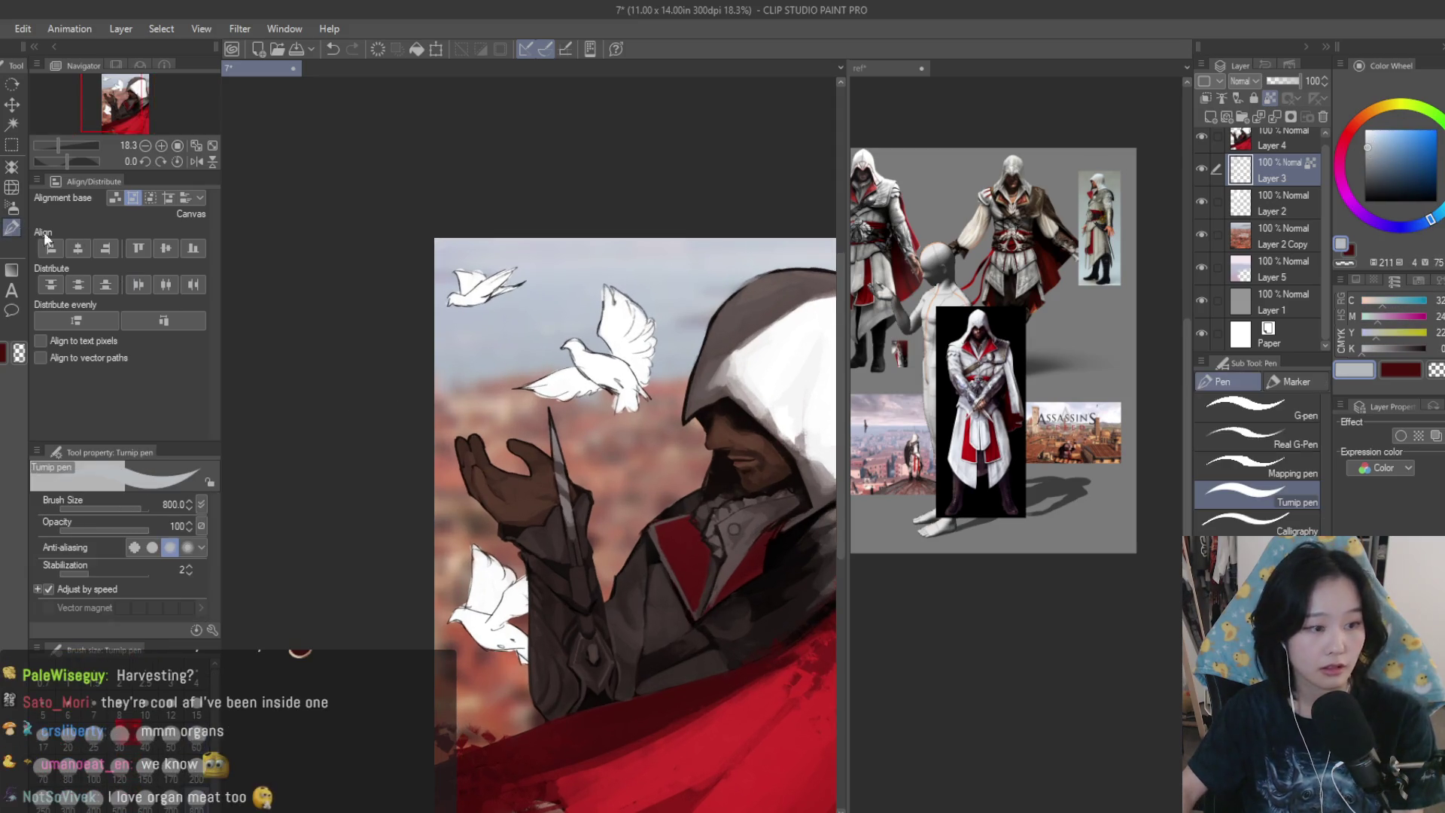
{"action": "scroll", "coordinate": [633, 361], "scroll_direction": "up", "scroll_amount": 1}
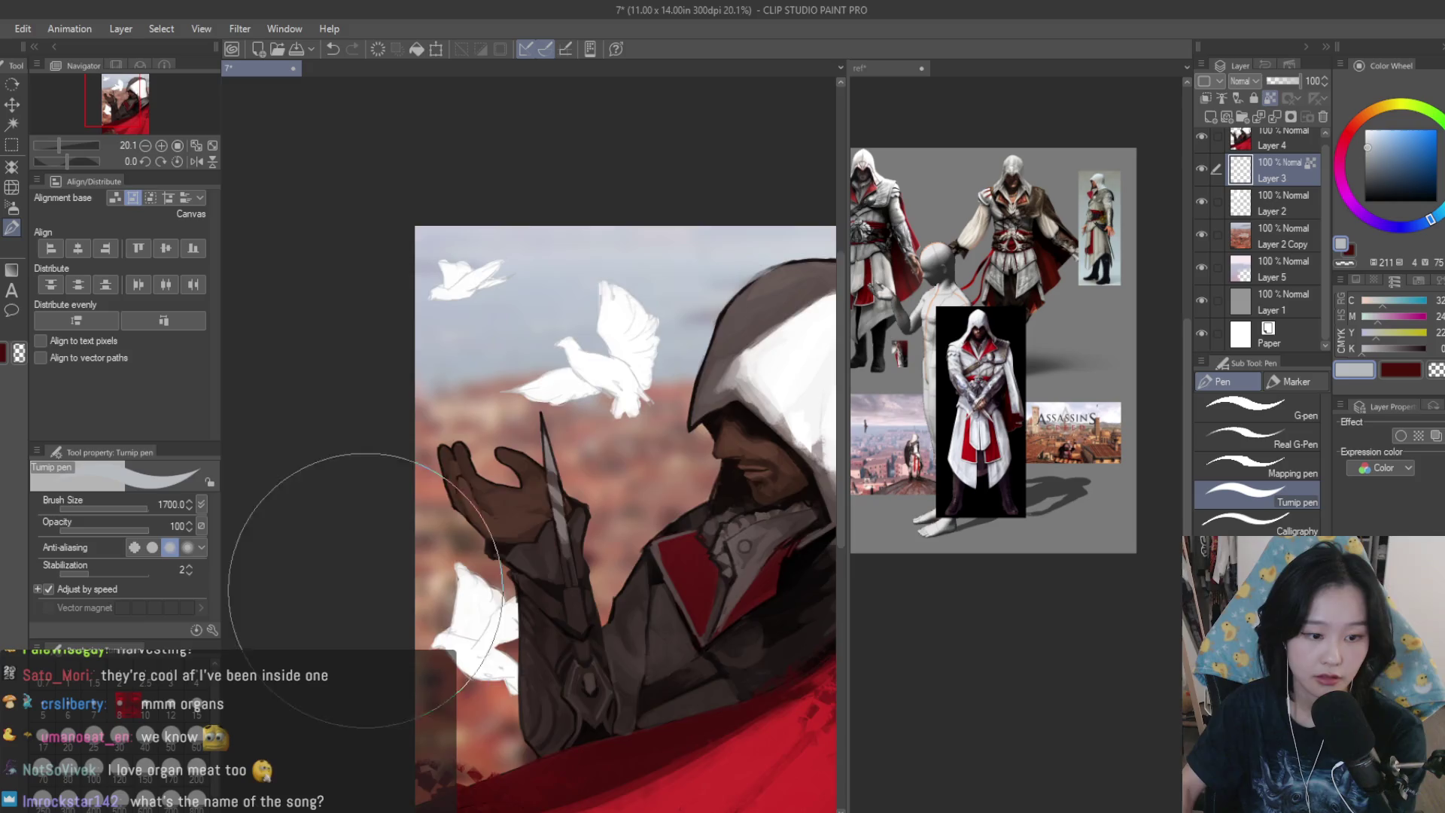
{"action": "scroll", "coordinate": [436, 319], "scroll_direction": "down", "scroll_amount": 2}
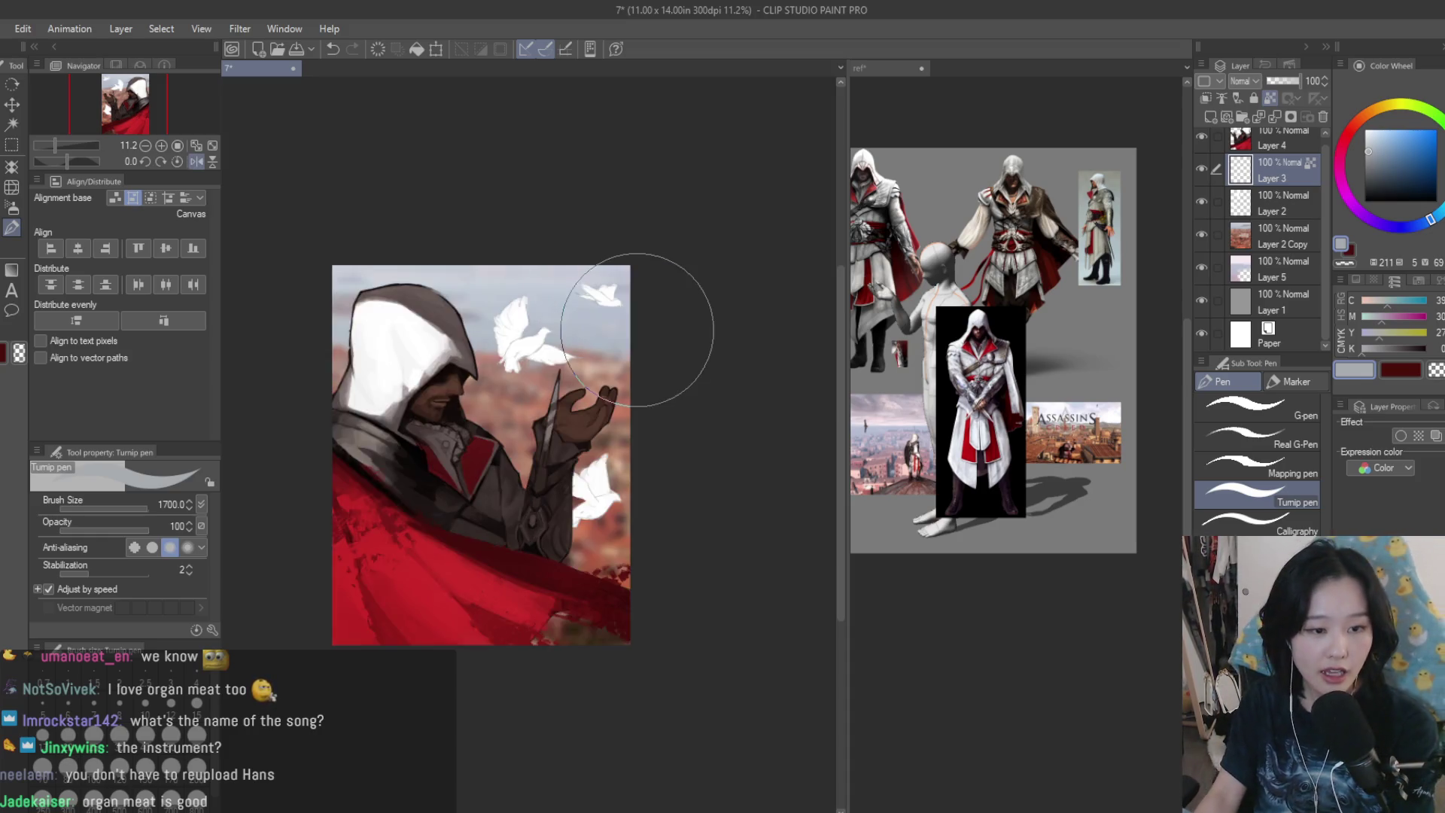
{"action": "scroll", "coordinate": [636, 332], "scroll_direction": "up", "scroll_amount": 2}
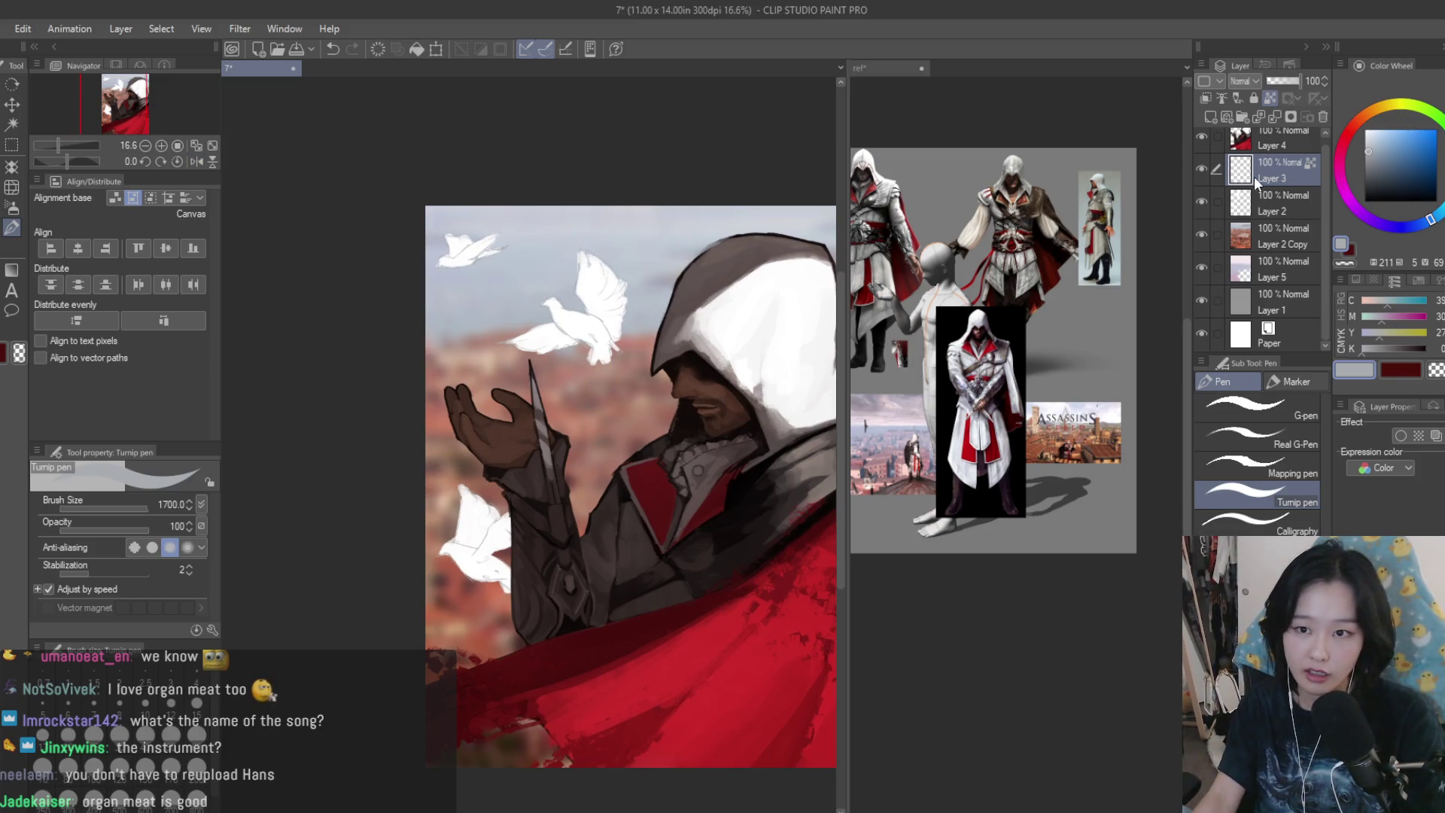
- Delete the empty Layer 3 and draw a rectangle selection around the top-left dove
{"action": "key", "text": "Delete"}
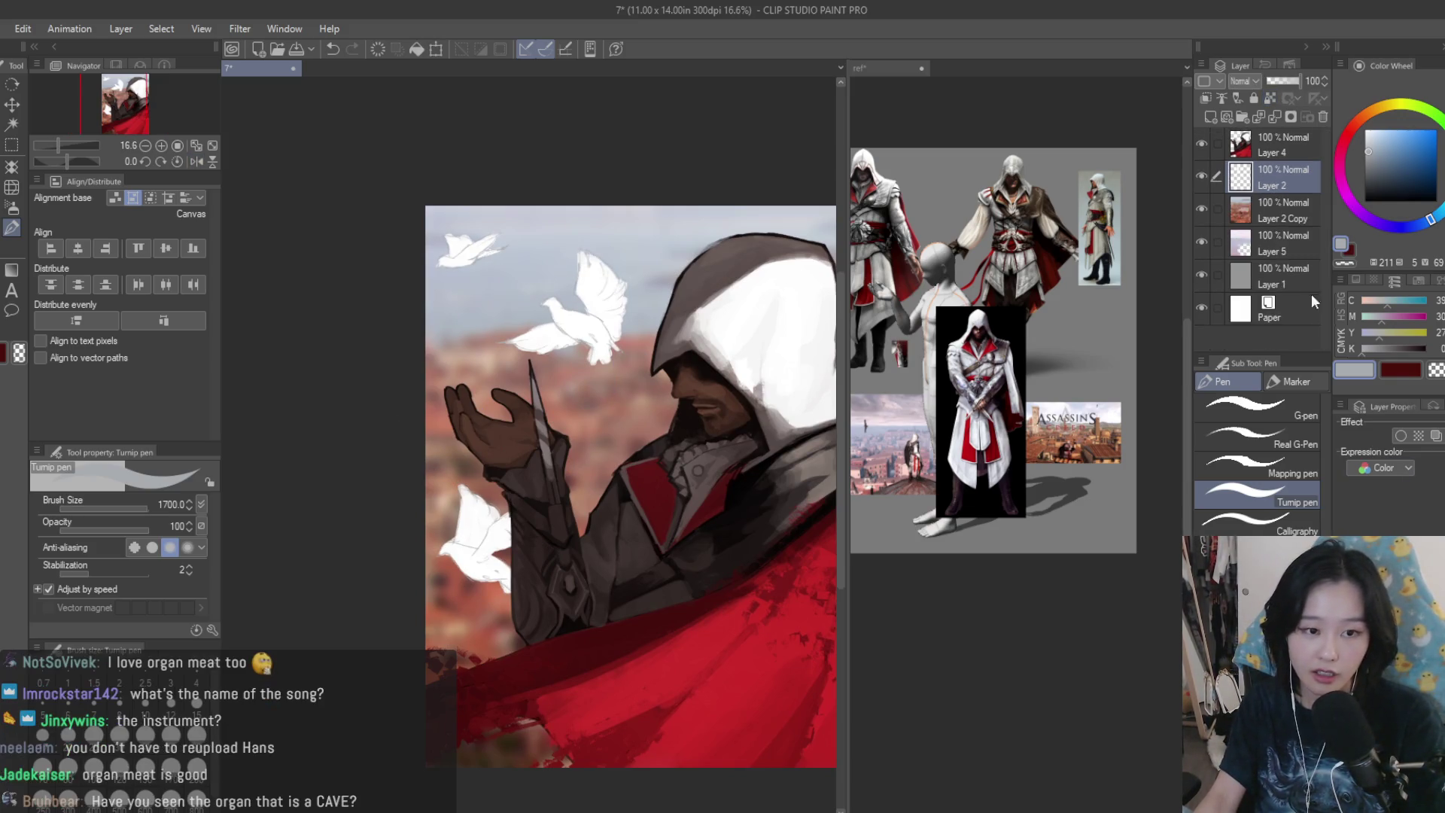
{"action": "left_click", "coordinate": [1211, 117]}
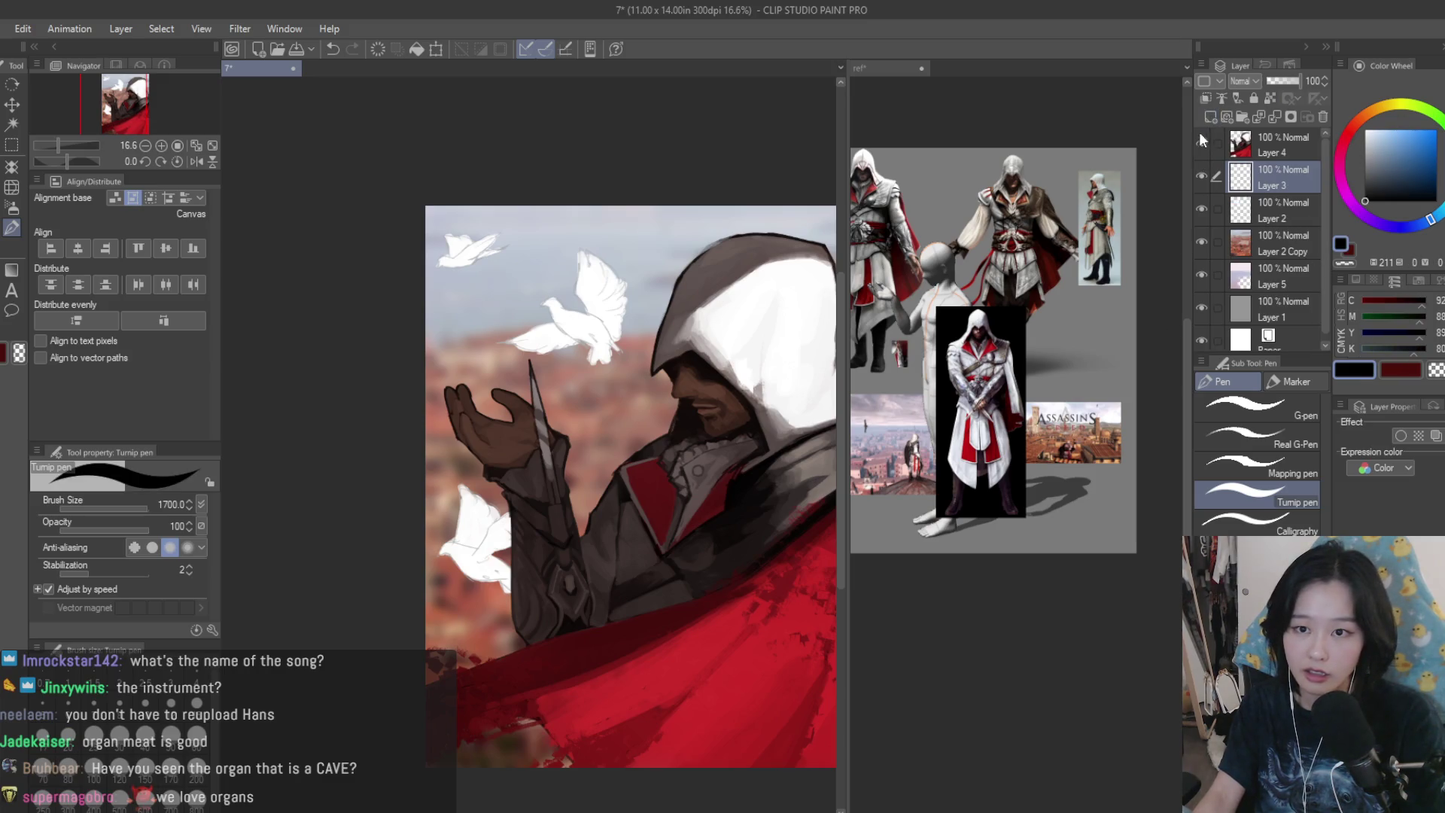
{"action": "left_click", "coordinate": [1322, 117]}
{"action": "key", "text": "m"}
{"action": "scroll", "coordinate": [512, 226], "scroll_direction": "up", "scroll_amount": 1}
{"action": "left_click_drag", "start_coordinate": [572, 190], "coordinate": [332, 319]}
- Paste a dove copy, move it up near the hood, and merge it into Layer 2
{"action": "key", "text": "k"}
{"action": "key", "text": "ctrl+c"}
{"action": "key", "text": "ctrl+v"}
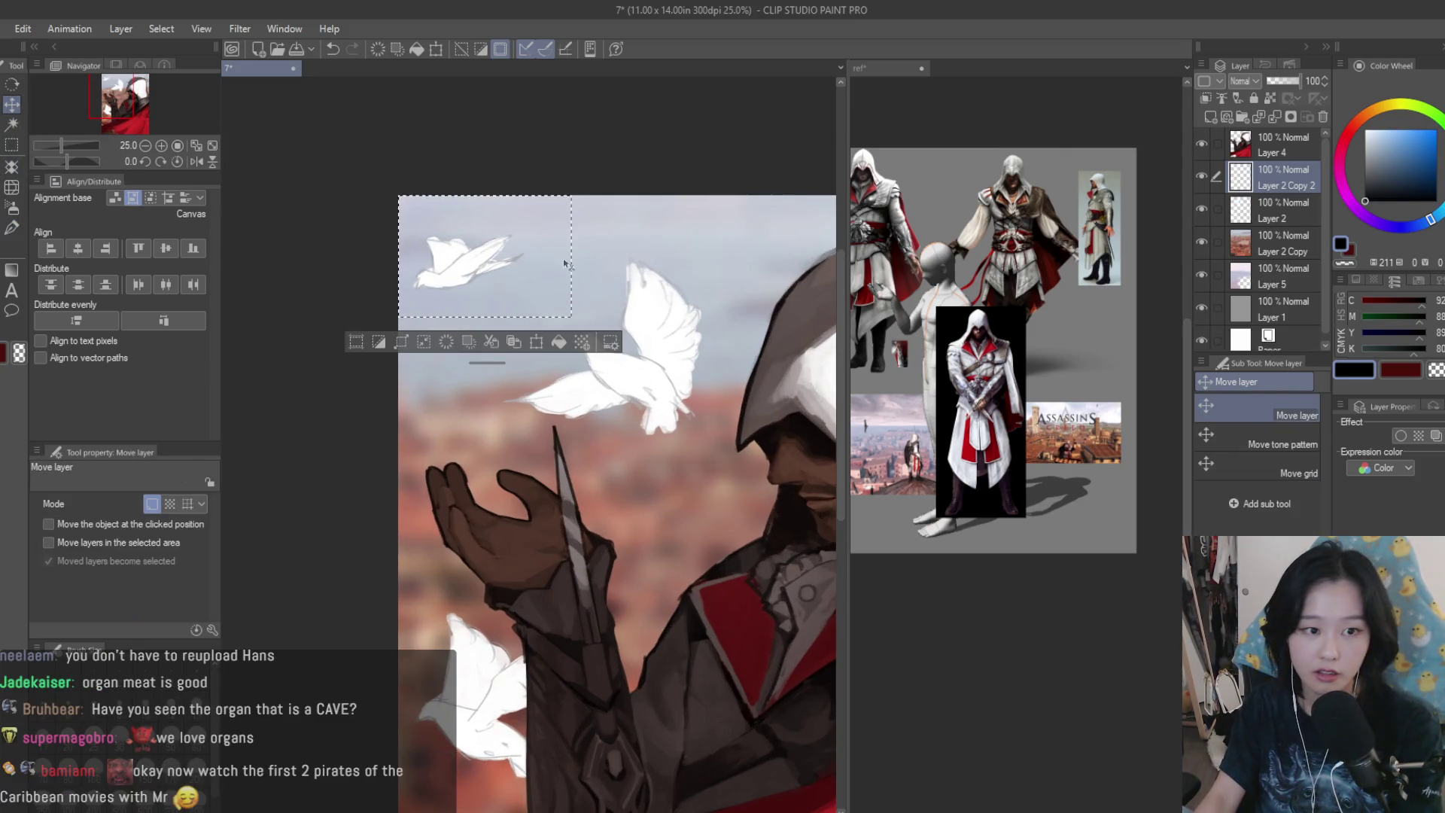
{"action": "key", "text": "ctrl+d"}
{"action": "scroll", "coordinate": [565, 264], "scroll_direction": "down", "scroll_amount": 2}
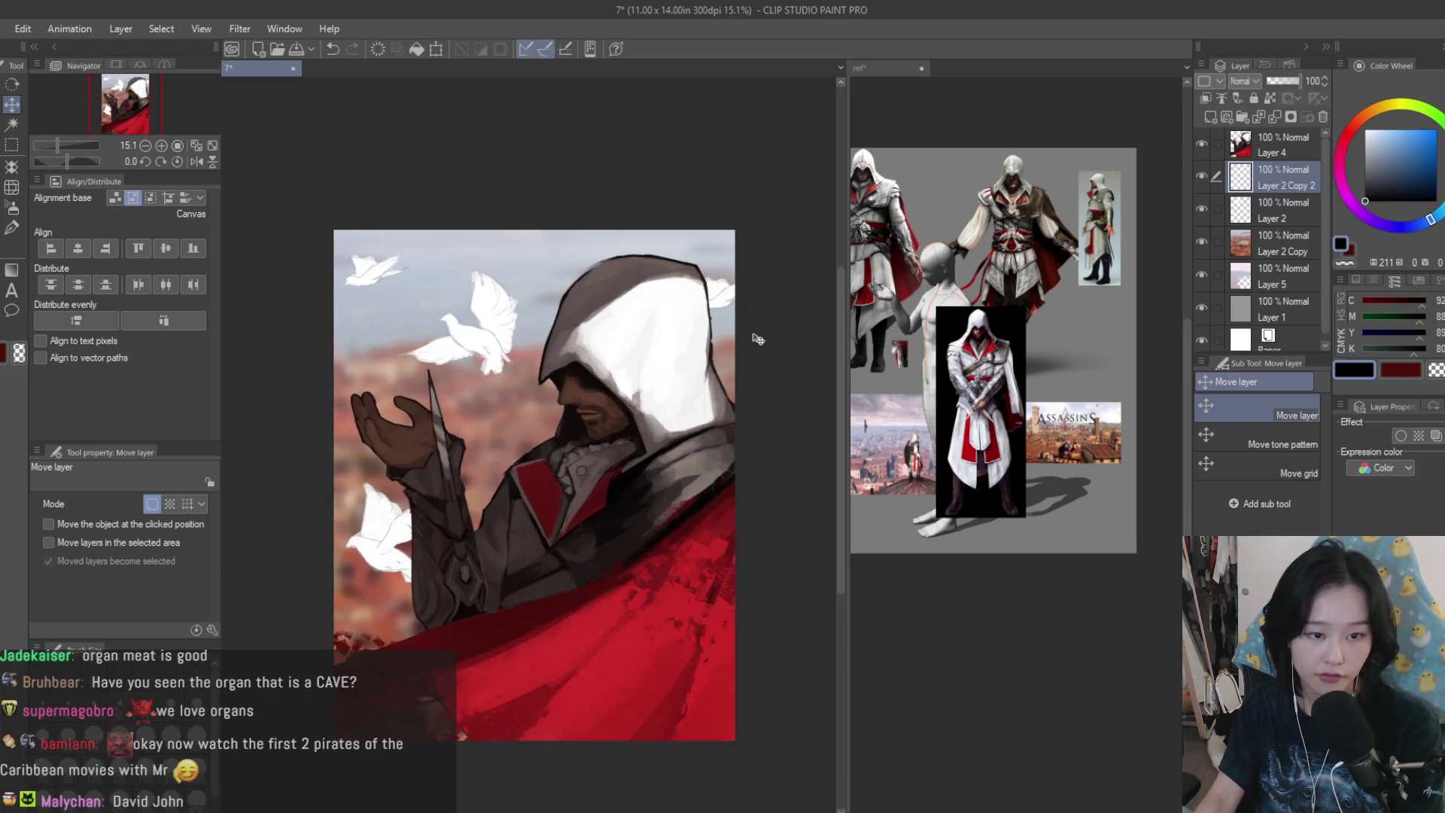
{"action": "key", "text": "ctrl+t"}
{"action": "mouse_move", "coordinate": [752, 332]}
{"action": "left_mouse_down"}
{"action": "mouse_move", "coordinate": [753, 265]}
{"action": "mouse_move", "coordinate": [749, 298]}
{"action": "mouse_move", "coordinate": [749, 282]}
{"action": "left_mouse_up"}
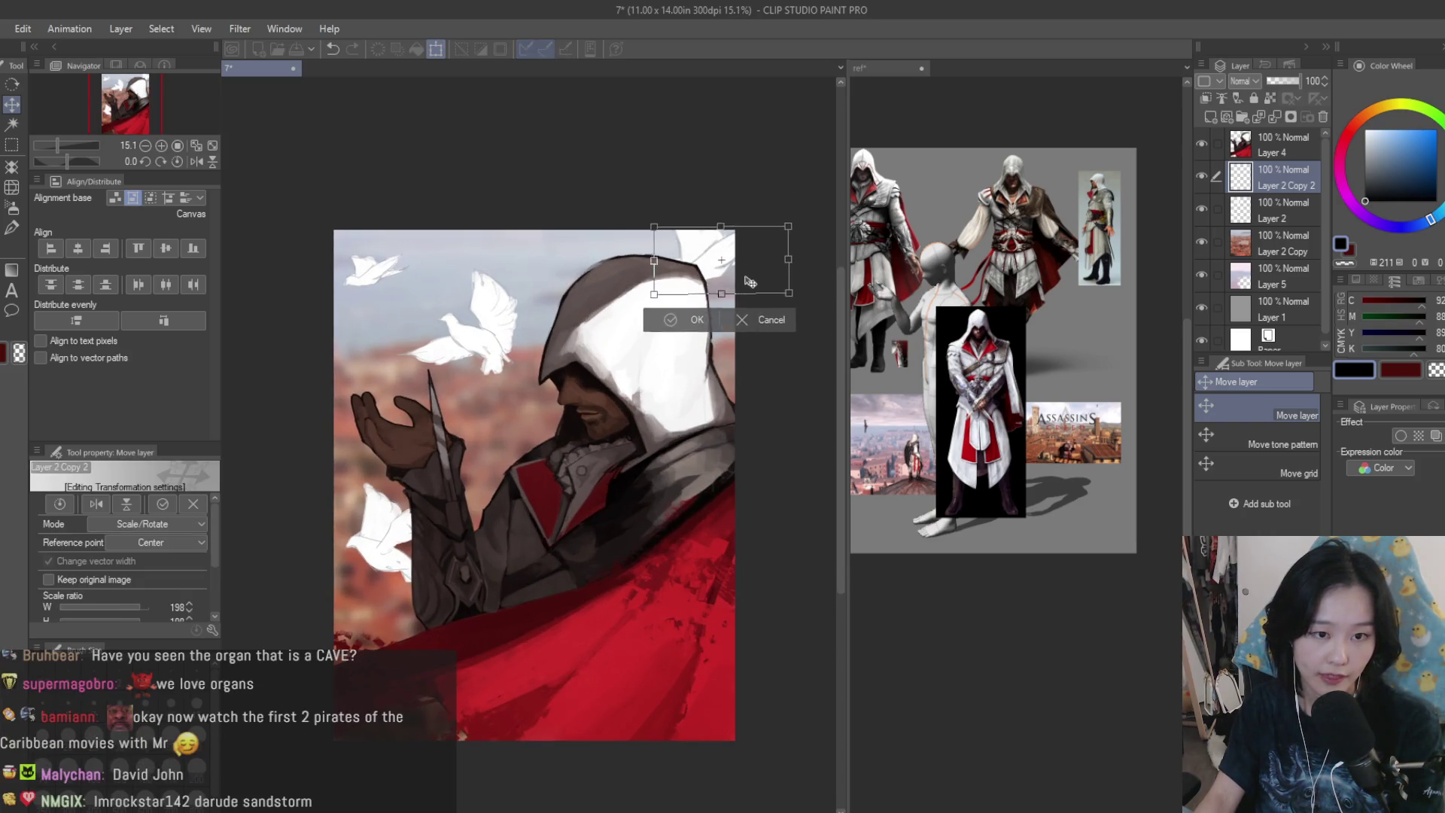
{"action": "key", "text": "Return"}
{"action": "scroll", "coordinate": [768, 324], "scroll_direction": "down", "scroll_amount": 1}
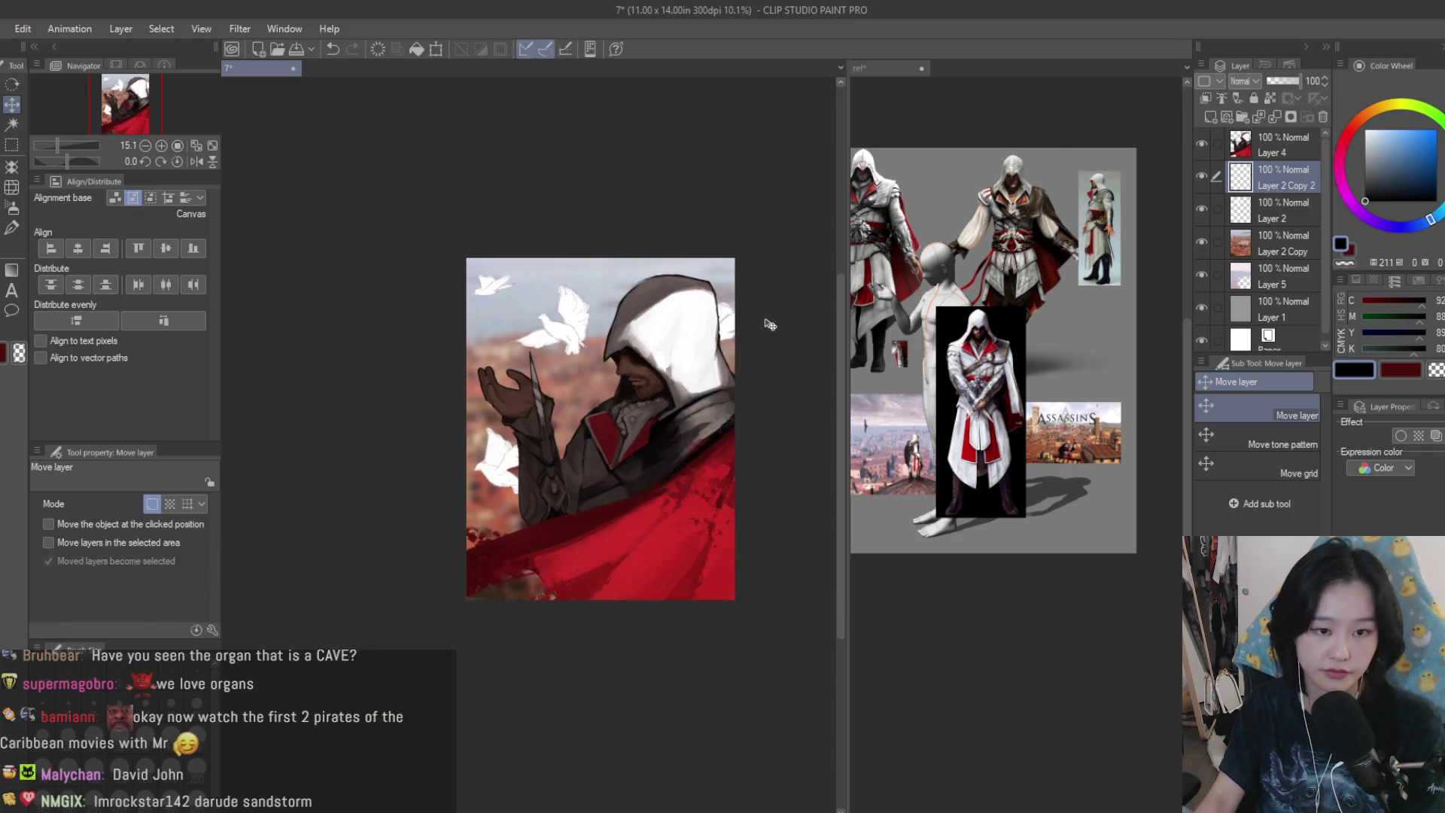
{"action": "scroll", "coordinate": [770, 324], "scroll_direction": "up", "scroll_amount": 1}
{"action": "key", "text": "ctrl+e"}
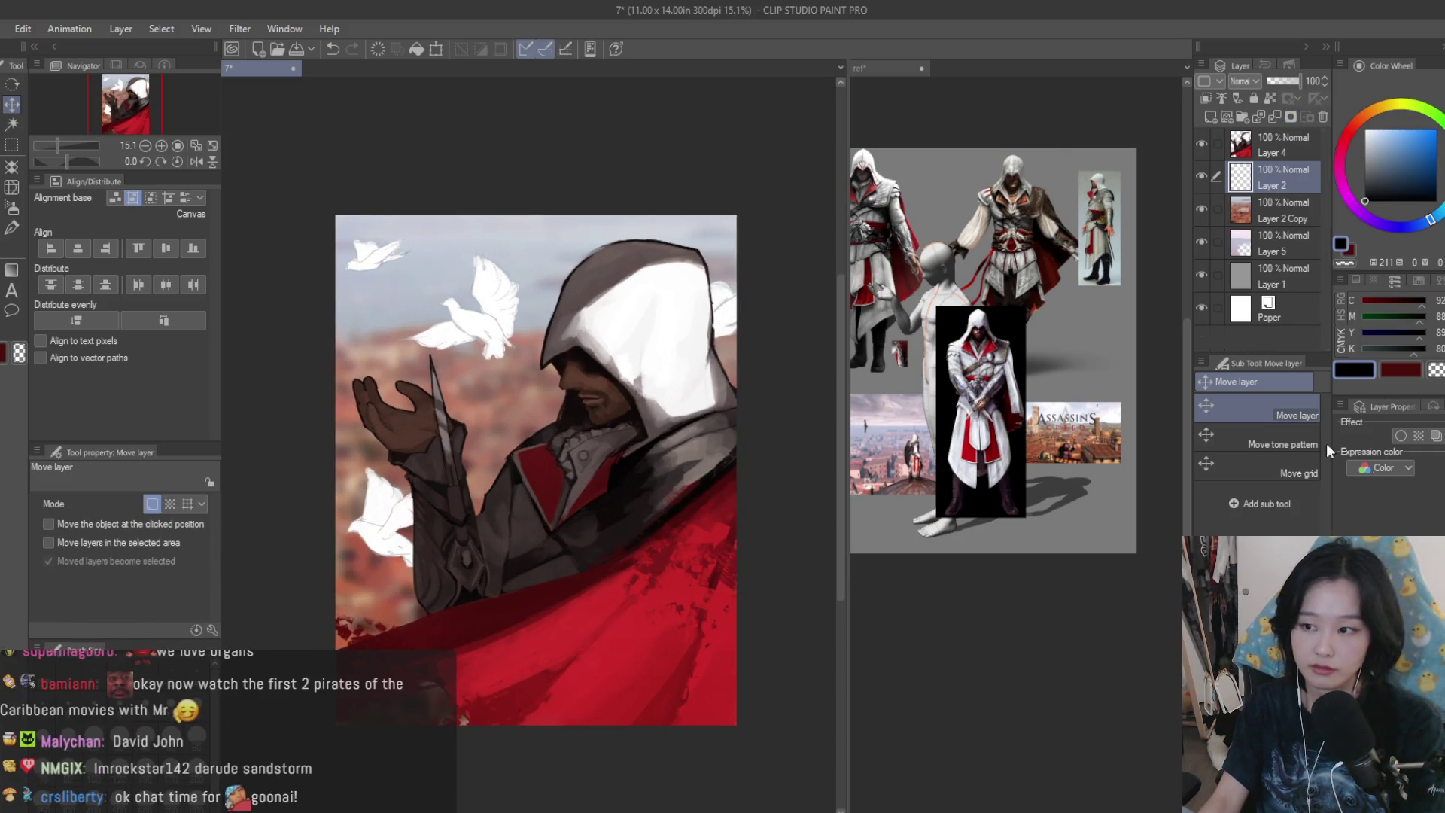
- Select the lower-left dove and shrink it to about 85%
{"action": "left_click", "coordinate": [11, 144]}
{"action": "scroll", "coordinate": [527, 467], "scroll_direction": "down", "scroll_amount": 1}
{"action": "left_click_drag", "start_coordinate": [385, 428], "coordinate": [517, 596]}
{"action": "key", "text": "ctrl+t"}
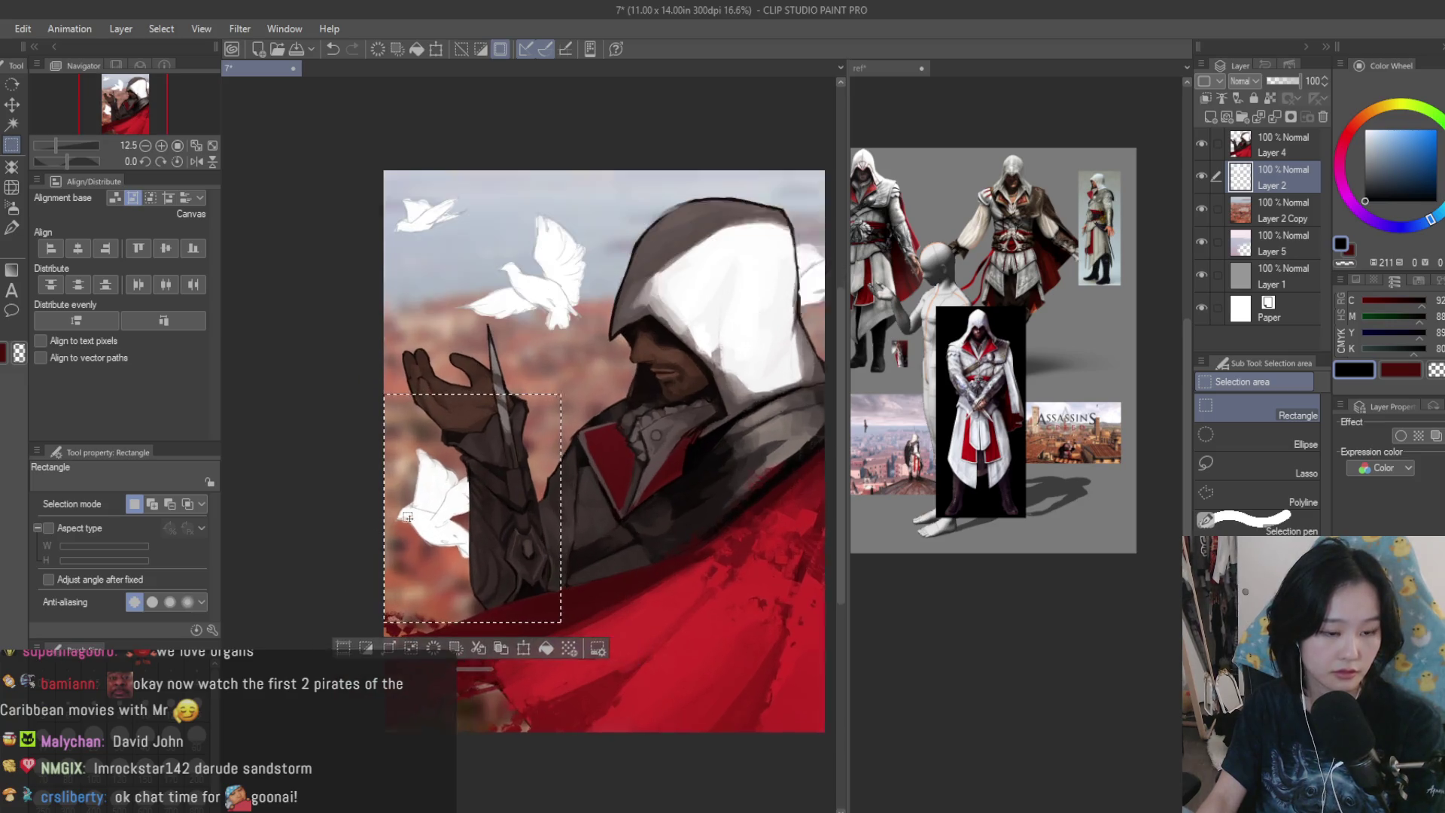
{"action": "scroll", "coordinate": [527, 527], "scroll_direction": "up", "scroll_amount": 2}
{"action": "left_click_drag", "start_coordinate": [577, 633], "coordinate": [525, 576]}
{"action": "key", "text": "Return"}
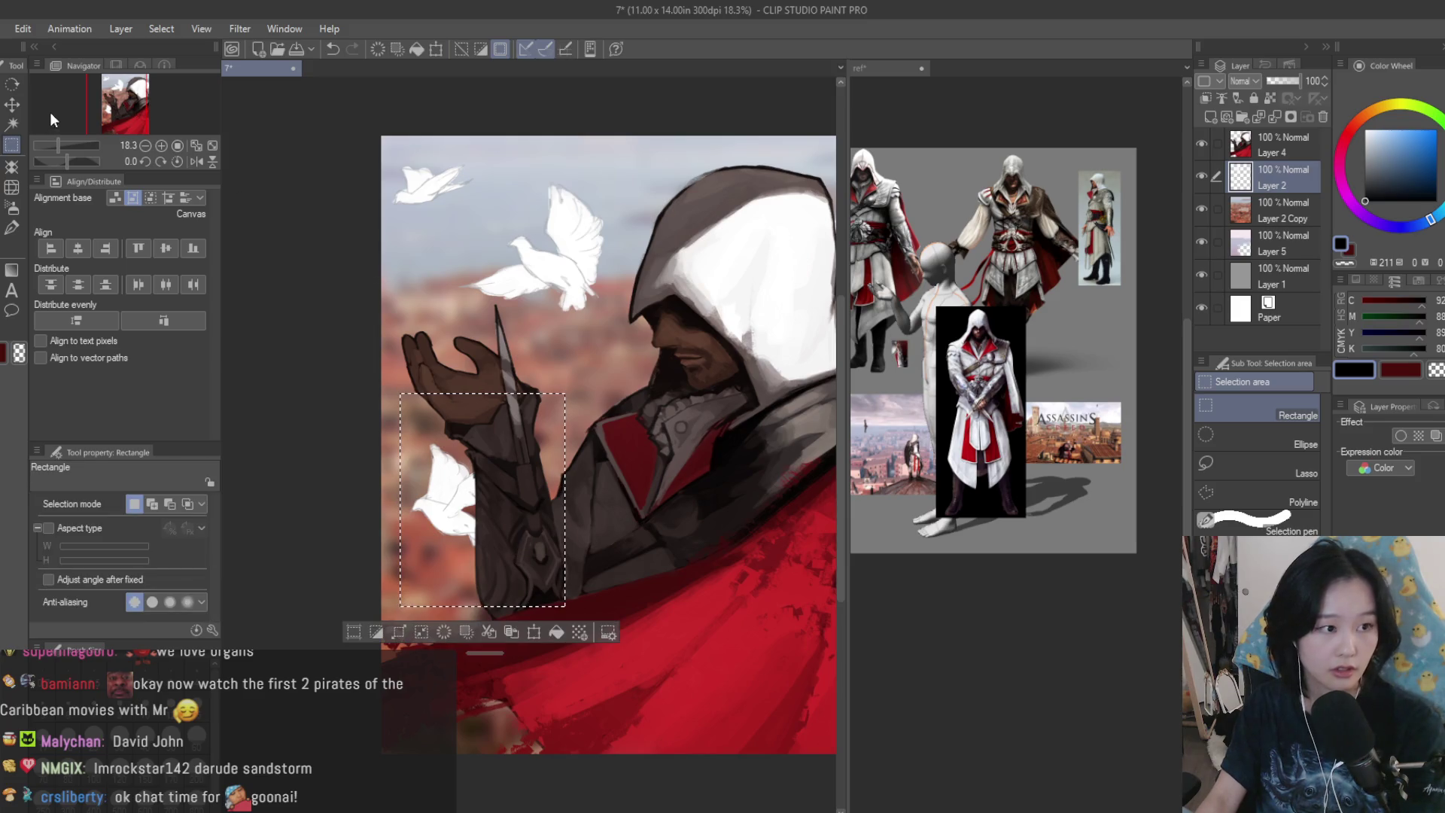
- Reposition the resized lower-left dove slightly right and up
{"action": "left_click", "coordinate": [12, 104]}
{"action": "mouse_move", "coordinate": [462, 523]}
{"action": "left_mouse_down"}
{"action": "mouse_move", "coordinate": [444, 508]}
{"action": "mouse_move", "coordinate": [432, 519]}
{"action": "left_mouse_up"}
{"action": "scroll", "coordinate": [444, 509], "scroll_direction": "down", "scroll_amount": 1}
{"action": "scroll", "coordinate": [444, 509], "scroll_direction": "up", "scroll_amount": 1}
{"action": "scroll", "coordinate": [451, 523], "scroll_direction": "up", "scroll_amount": 2}
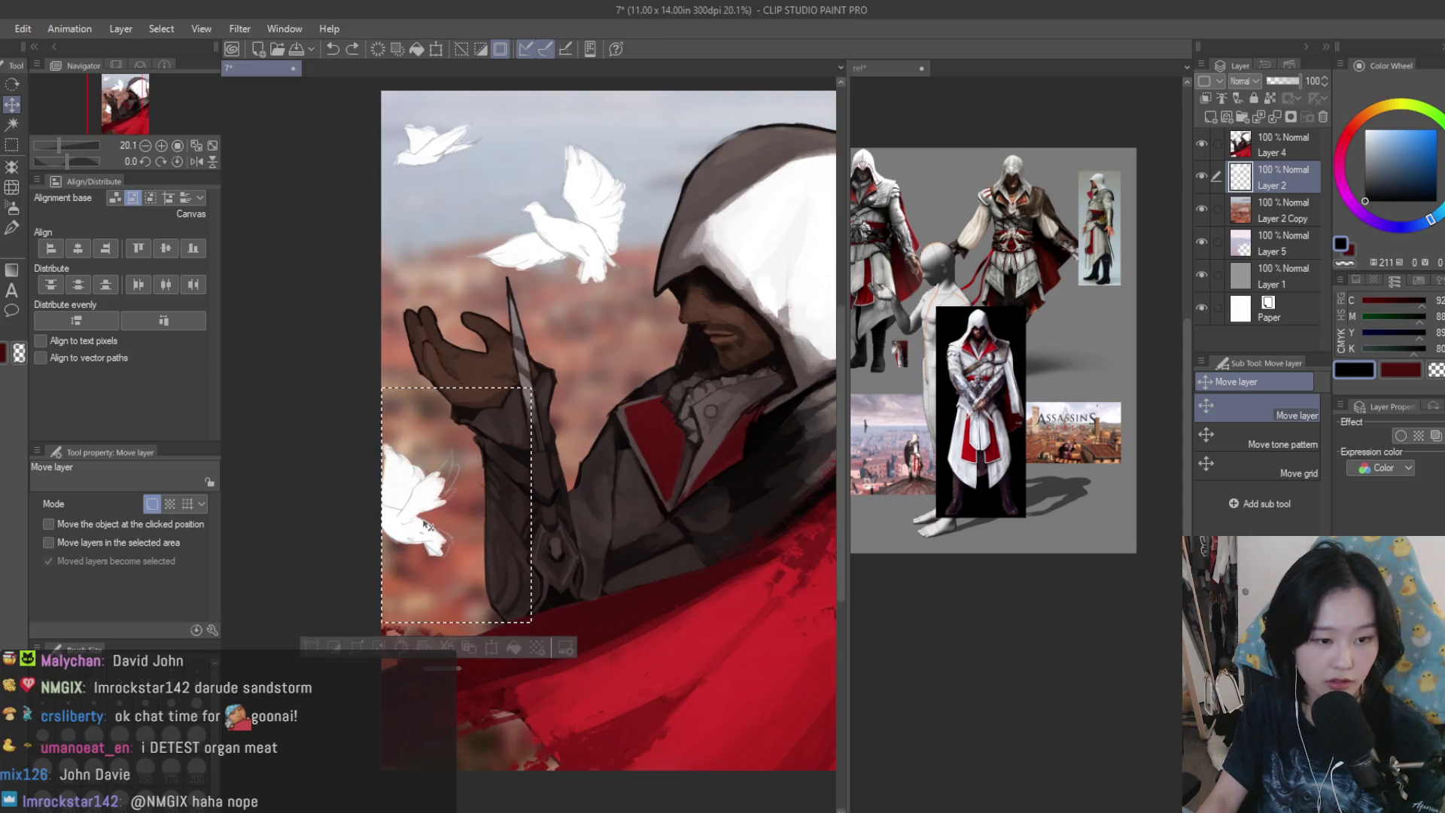
{"action": "scroll", "coordinate": [489, 526], "scroll_direction": "down", "scroll_amount": 3}
{"action": "scroll", "coordinate": [537, 529], "scroll_direction": "up", "scroll_amount": 2}
{"action": "left_click_drag", "start_coordinate": [538, 529], "coordinate": [585, 517]}
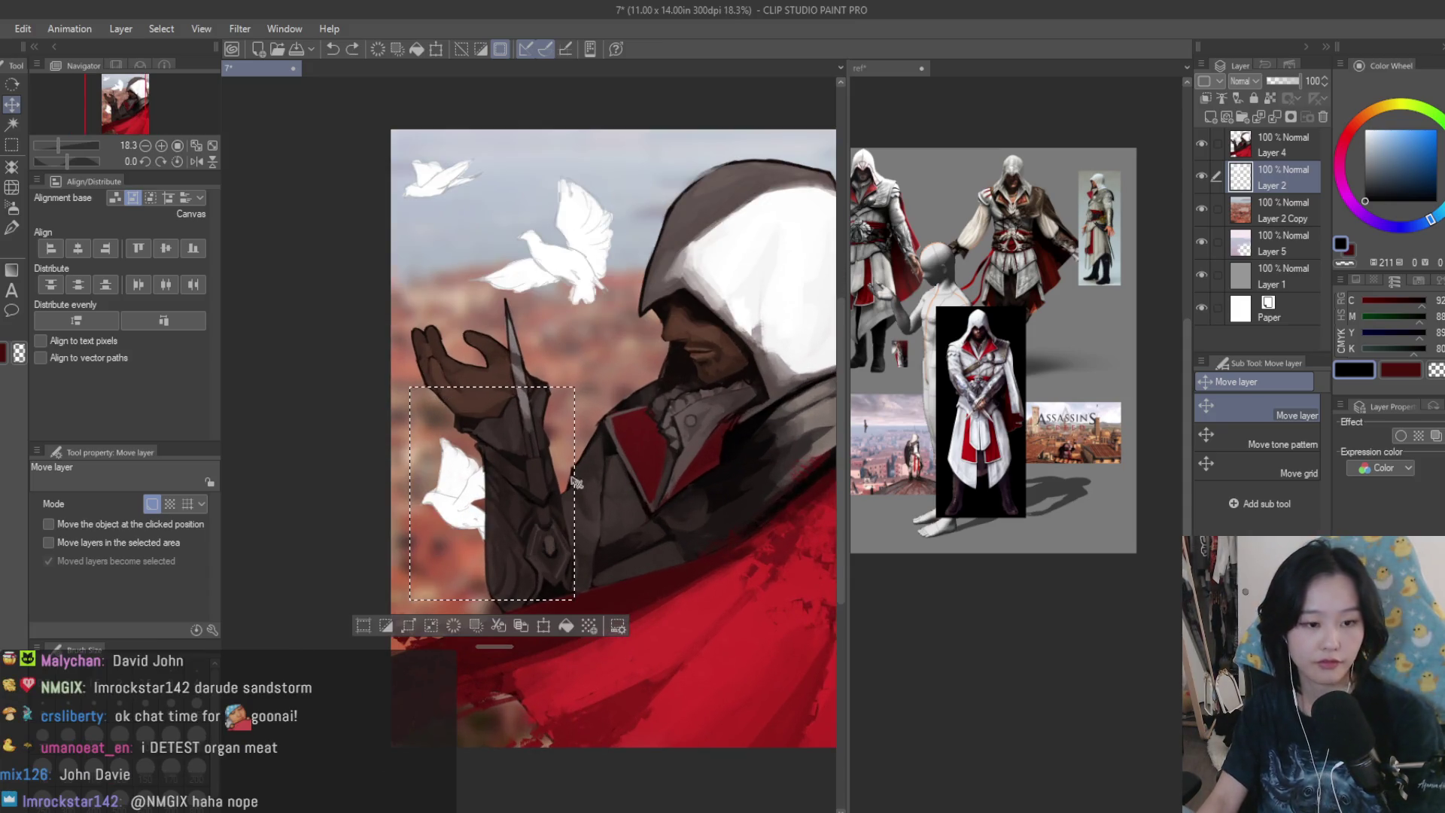
- Paste a copy of that dove, shrink it, and place it above the hood
{"action": "key", "text": "ctrl+c"}
{"action": "key", "text": "ctrl+v"}
{"action": "key", "text": "ctrl+d"}
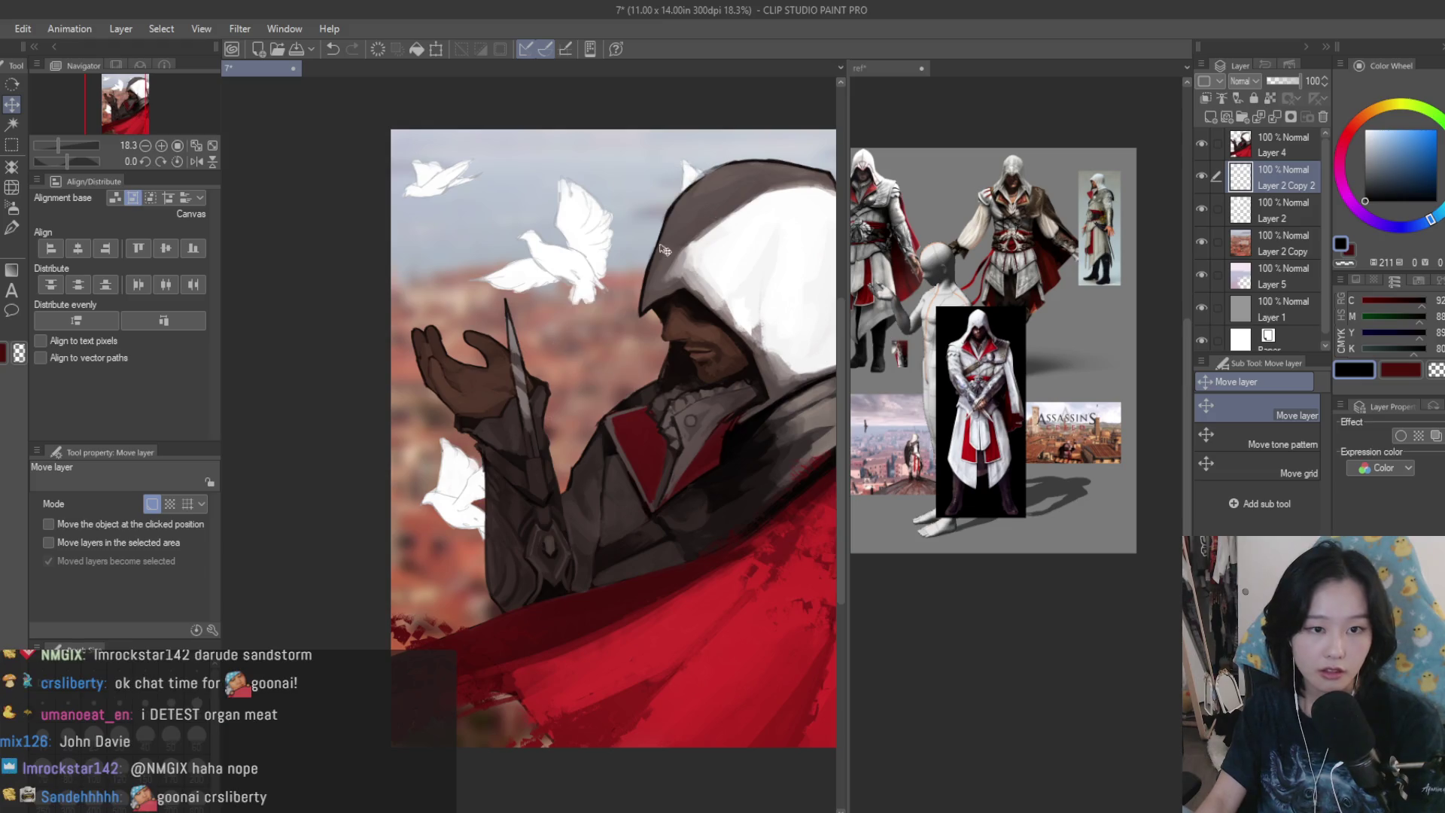
{"action": "scroll", "coordinate": [677, 317], "scroll_direction": "down", "scroll_amount": 2}
{"action": "scroll", "coordinate": [705, 307], "scroll_direction": "up", "scroll_amount": 2}
{"action": "key", "text": "ctrl+t"}
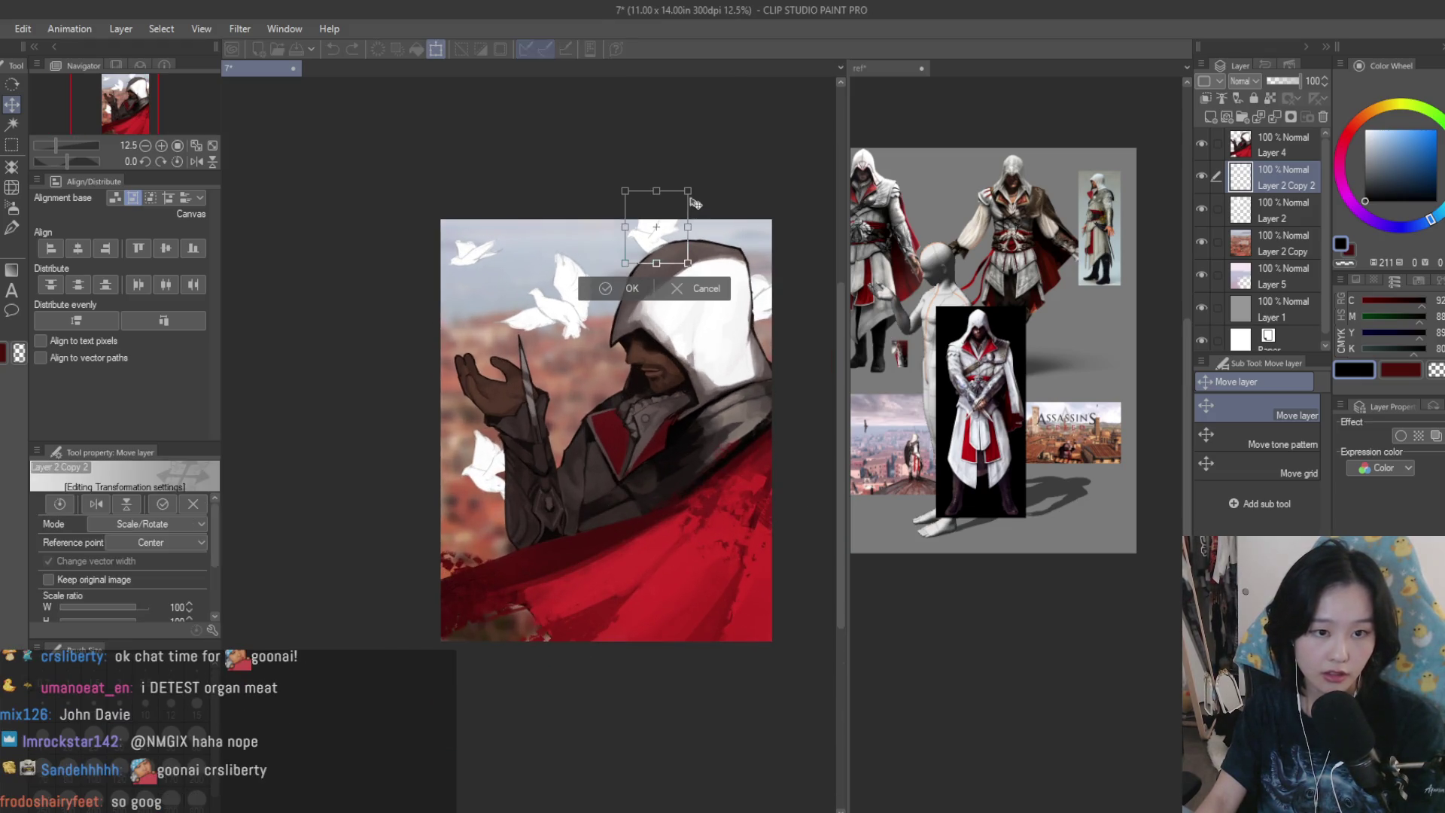
{"action": "left_click_drag", "start_coordinate": [729, 148], "coordinate": [647, 247]}
{"action": "key", "text": "Return"}
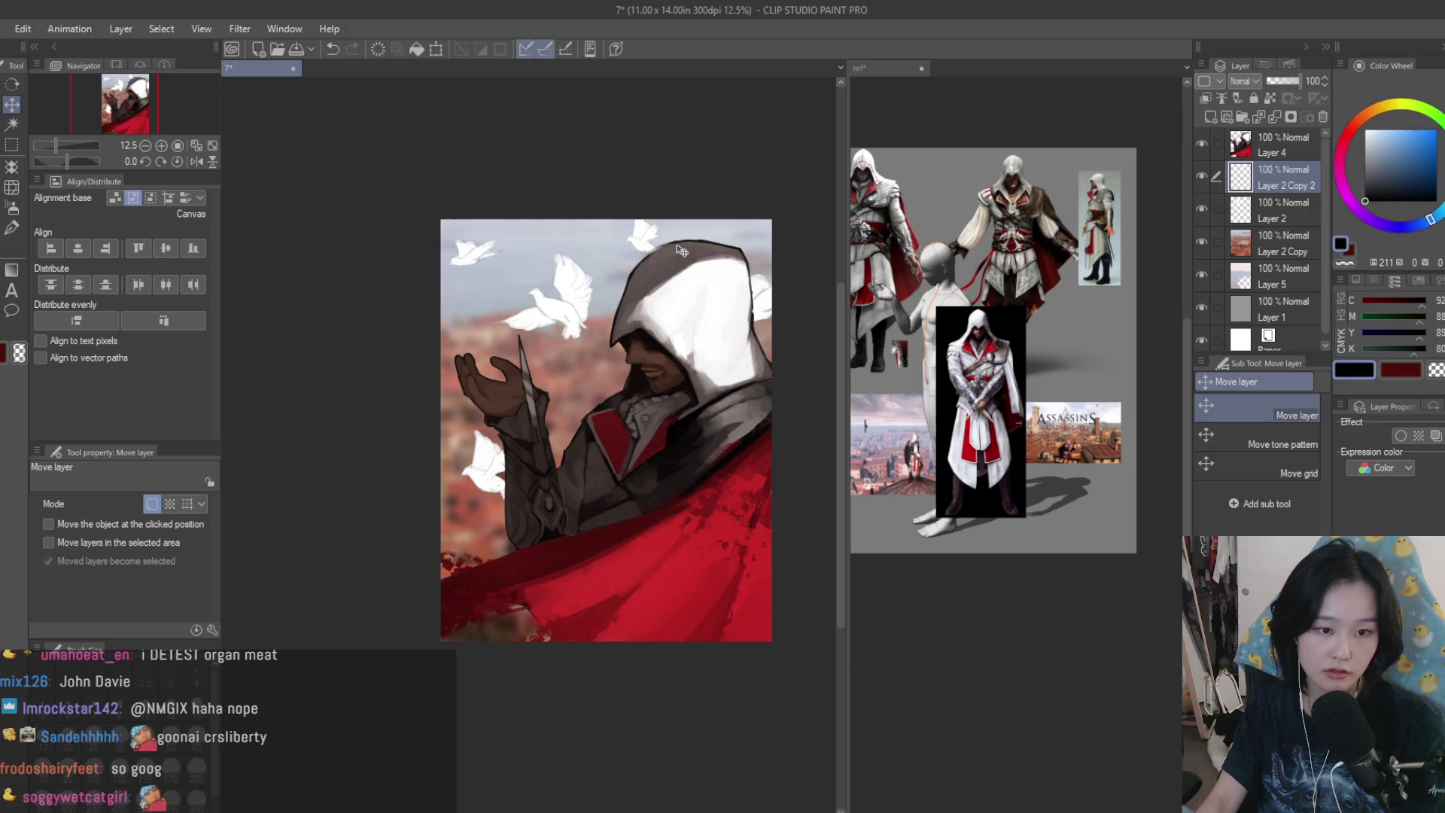
- Tilt the small dove about 45° clockwise, then return to Layer 2
{"action": "scroll", "coordinate": [688, 258], "scroll_direction": "up", "scroll_amount": 2}
{"action": "key", "text": "ctrl+t"}
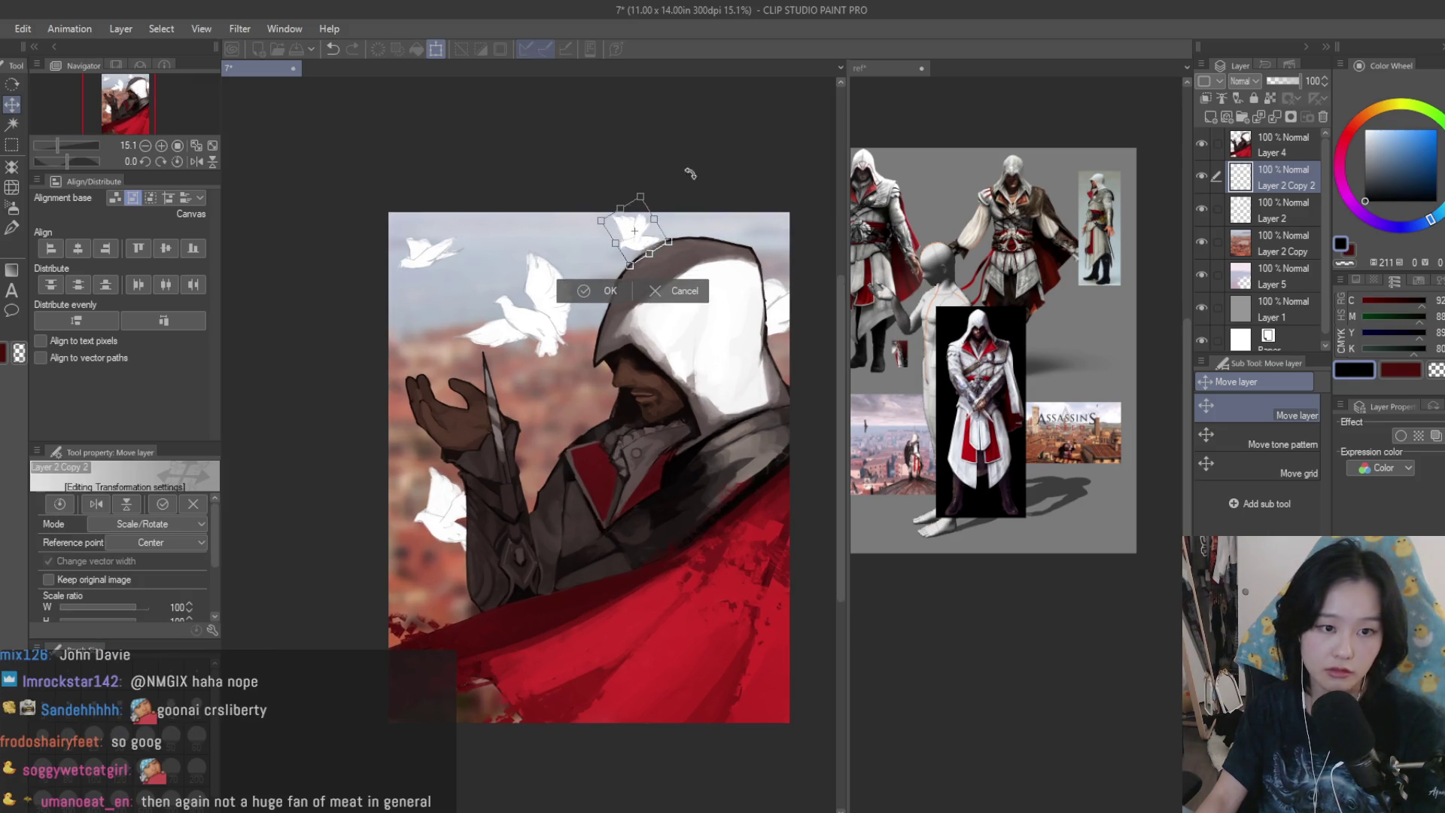
{"action": "scroll", "coordinate": [653, 258], "scroll_direction": "up", "scroll_amount": 3}
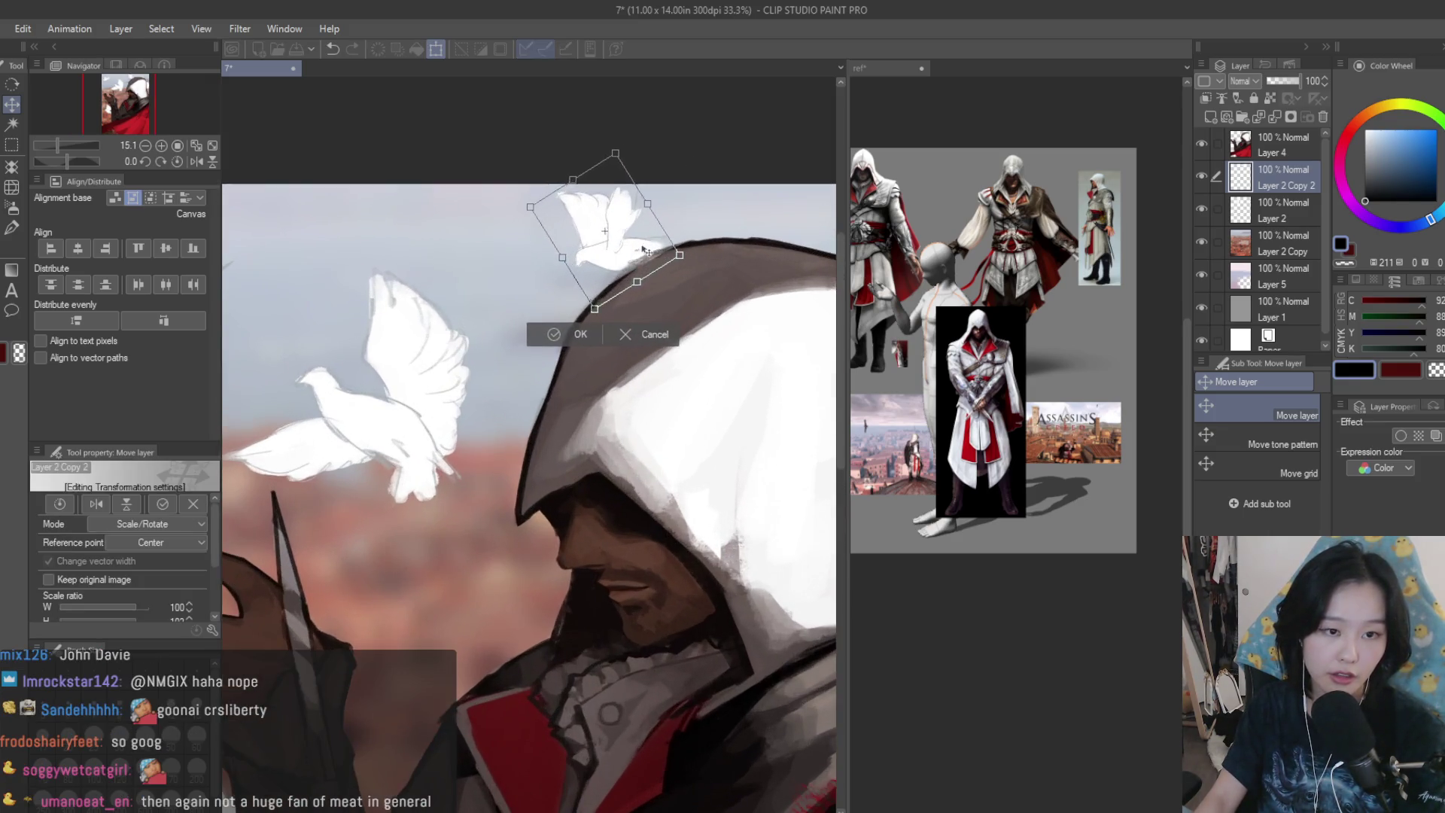
{"action": "left_click_drag", "start_coordinate": [653, 241], "coordinate": [690, 287]}
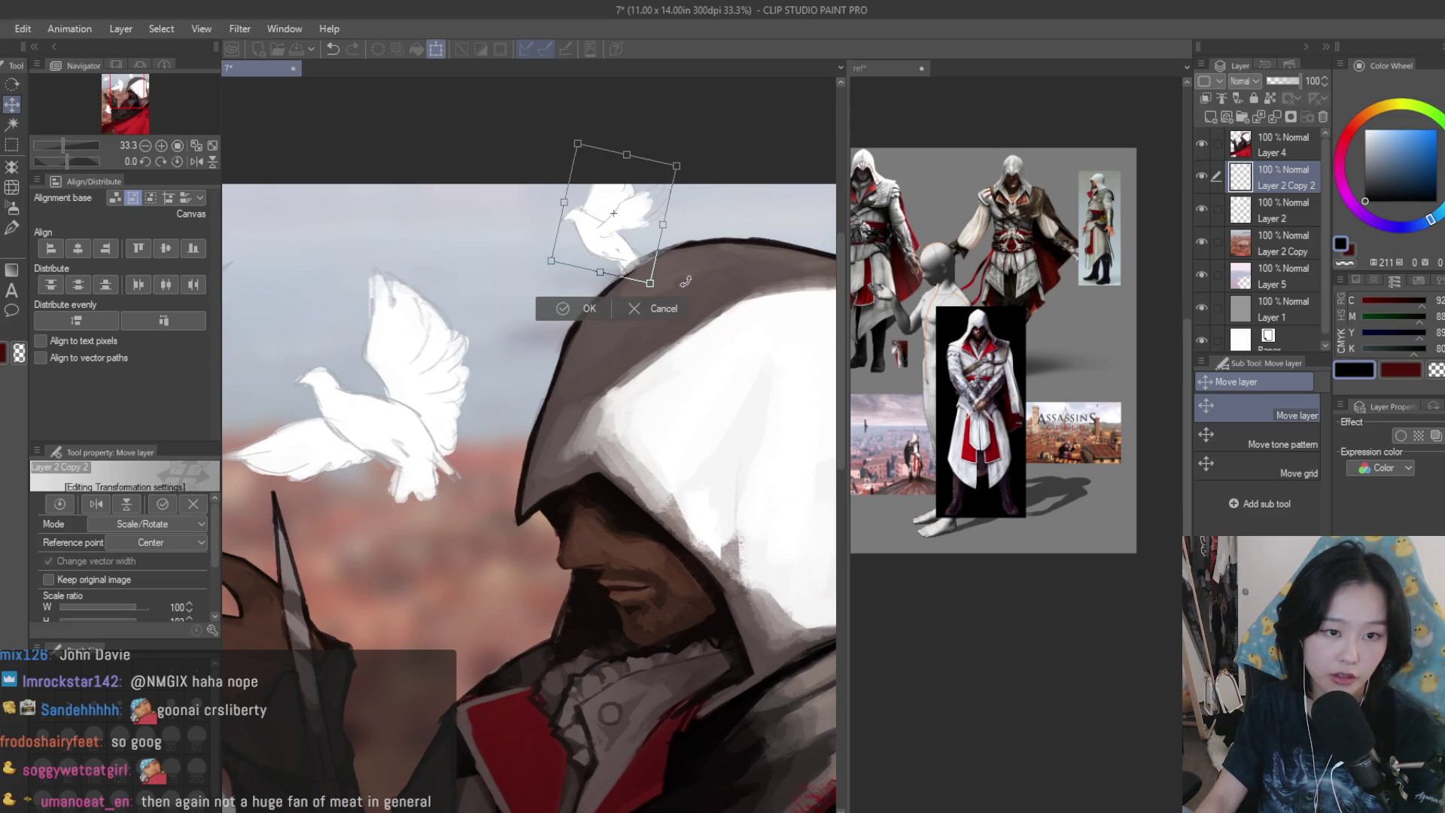
{"action": "key", "text": "Return"}
{"action": "scroll", "coordinate": [678, 263], "scroll_direction": "down", "scroll_amount": 2}
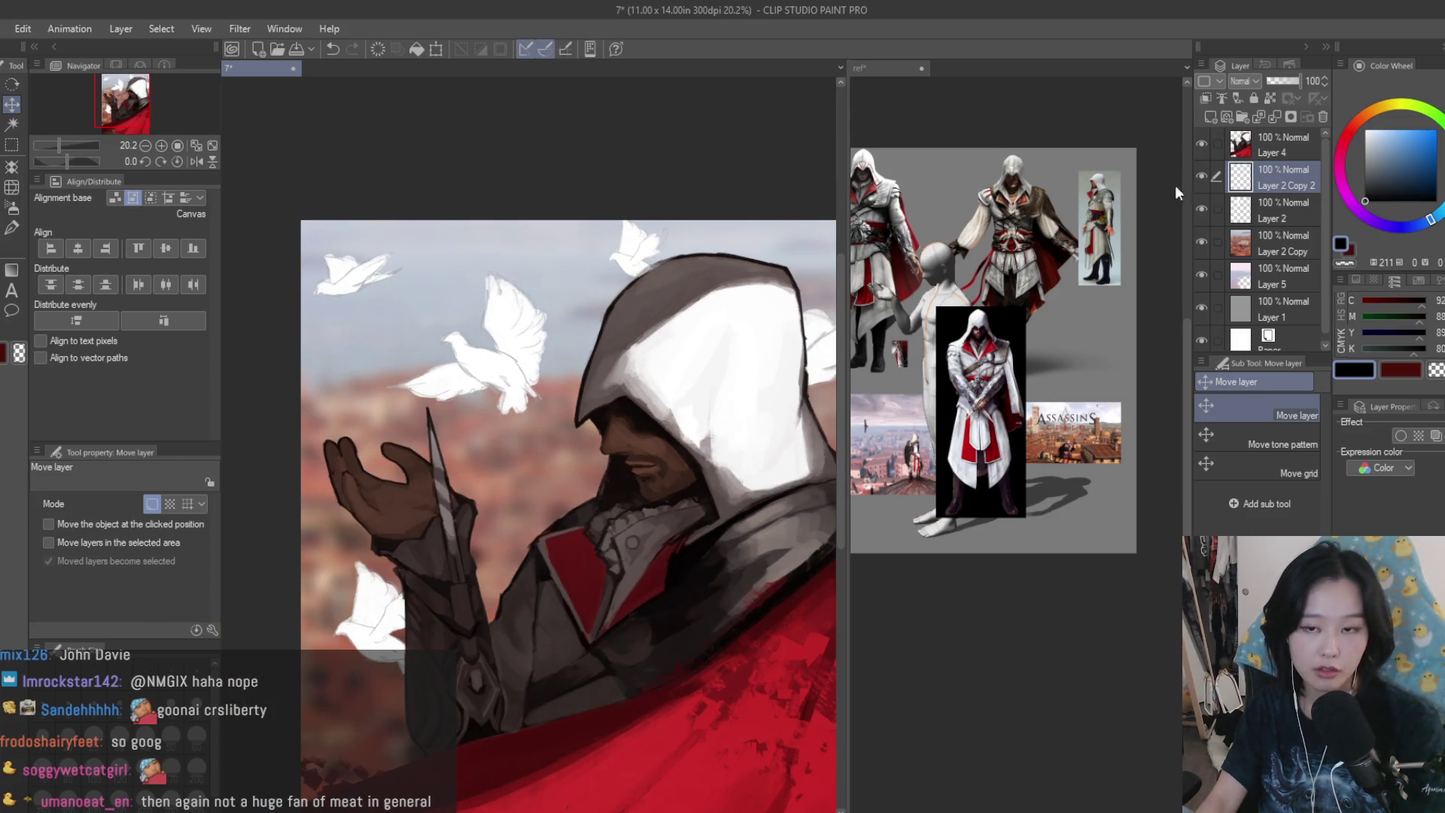
{"action": "left_click", "coordinate": [1227, 208]}
- Paint solid white over the small dove's wing with the Dry Texture 3 brush
{"action": "left_click", "coordinate": [11, 228]}
{"action": "scroll", "coordinate": [490, 339], "scroll_direction": "up", "scroll_amount": 5}
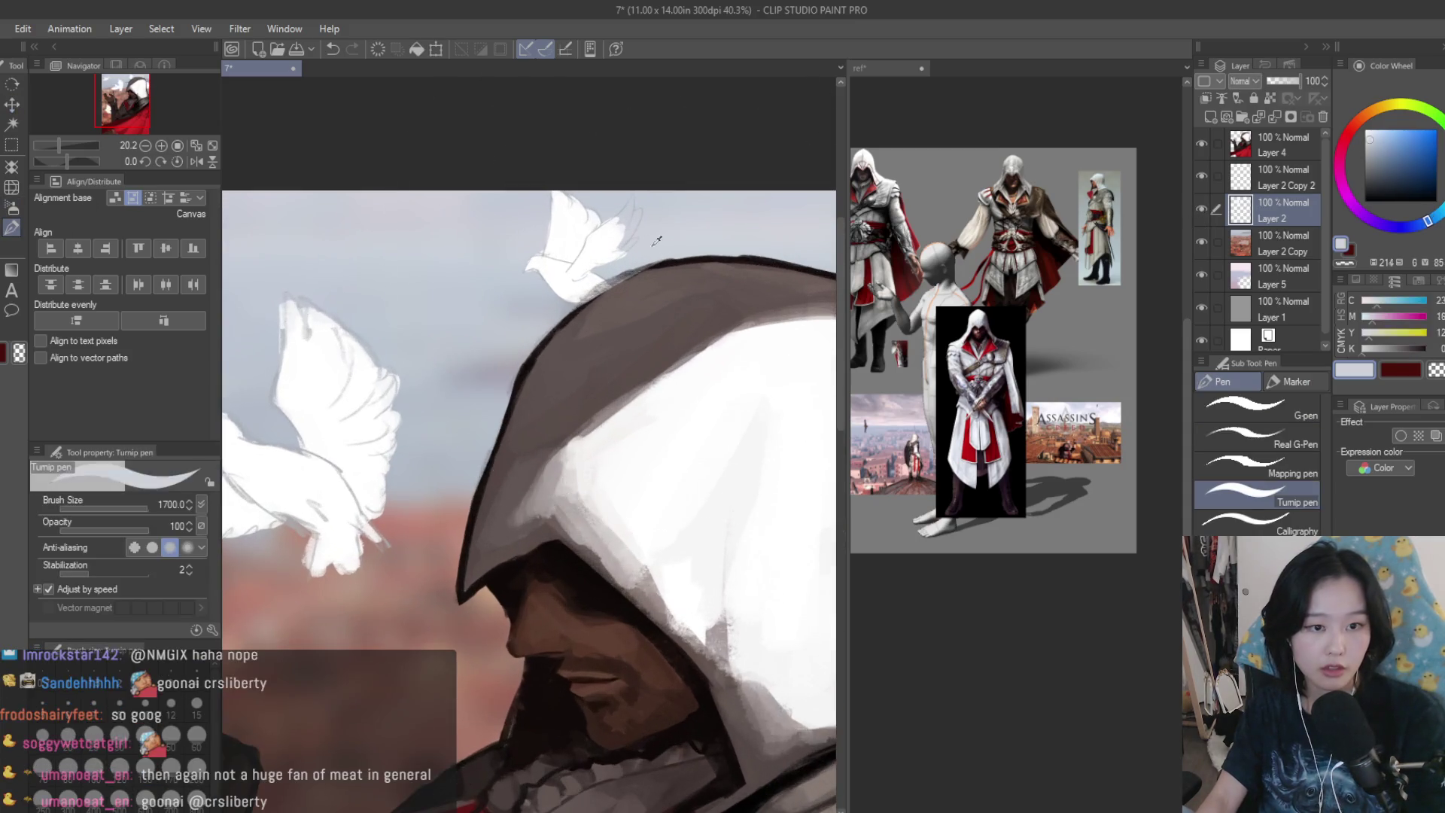
{"action": "key", "text": "b"}
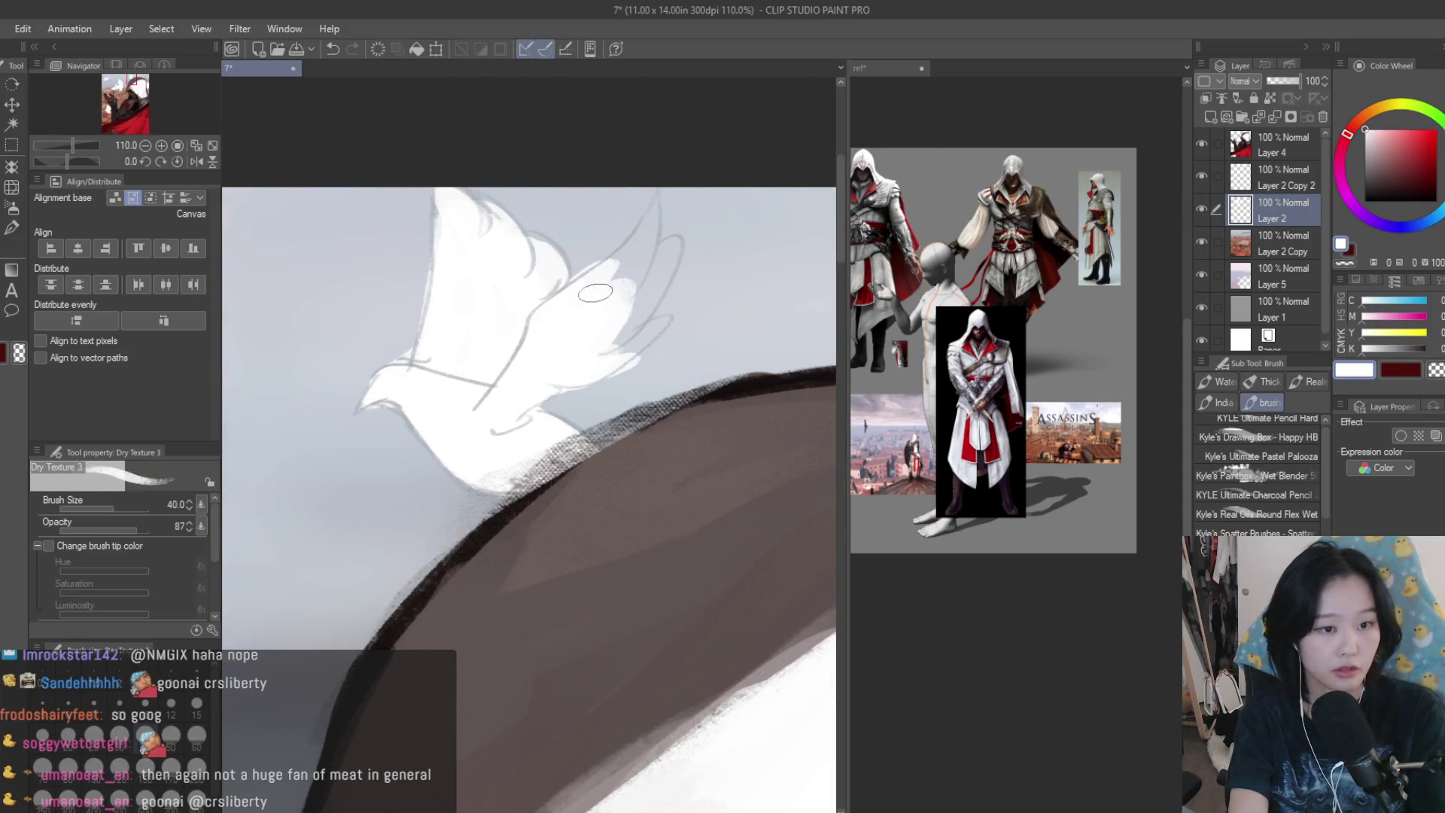
{"action": "mouse_move", "coordinate": [644, 223]}
{"action": "left_mouse_down"}
{"action": "mouse_move", "coordinate": [625, 278]}
{"action": "mouse_move", "coordinate": [662, 248]}
{"action": "mouse_move", "coordinate": [653, 329]}
{"action": "mouse_move", "coordinate": [628, 316]}
{"action": "mouse_move", "coordinate": [650, 232]}
{"action": "left_mouse_up"}
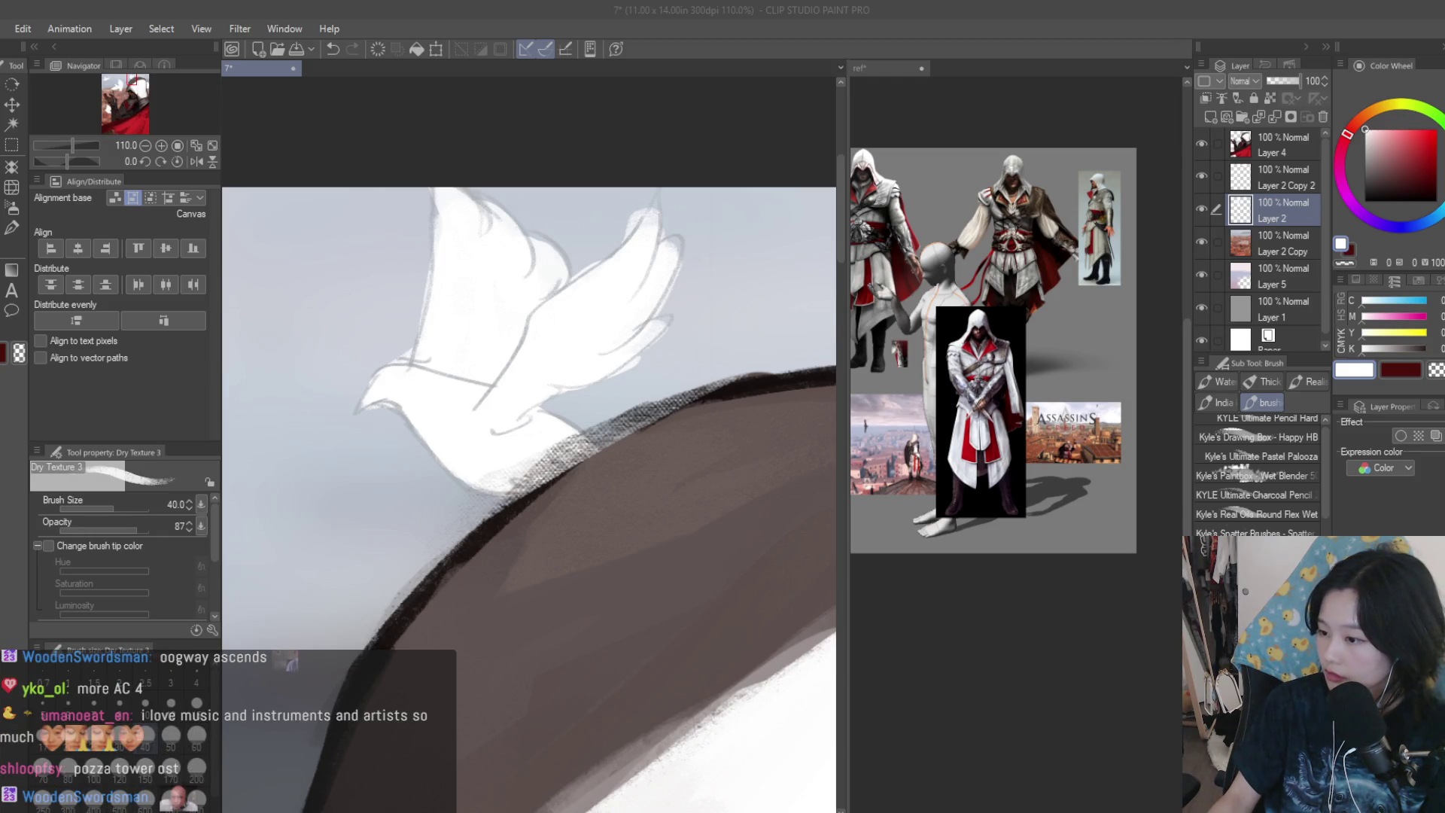
{"action": "scroll", "coordinate": [574, 259], "scroll_direction": "down", "scroll_amount": 3}
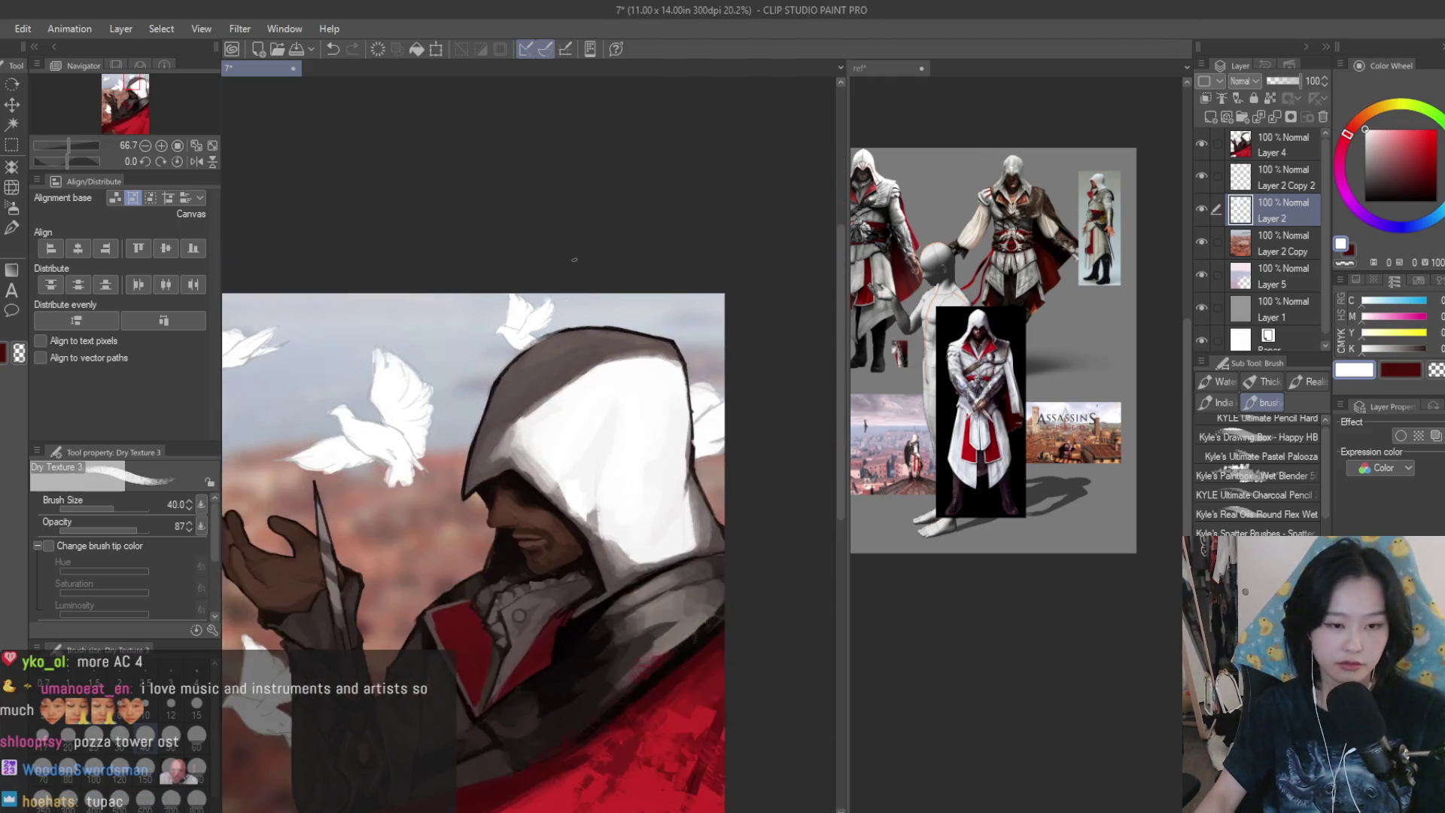
- Merge the Layer 2 Copy 2 dove into Layer 2
{"action": "scroll", "coordinate": [574, 259], "scroll_direction": "down", "scroll_amount": 3}
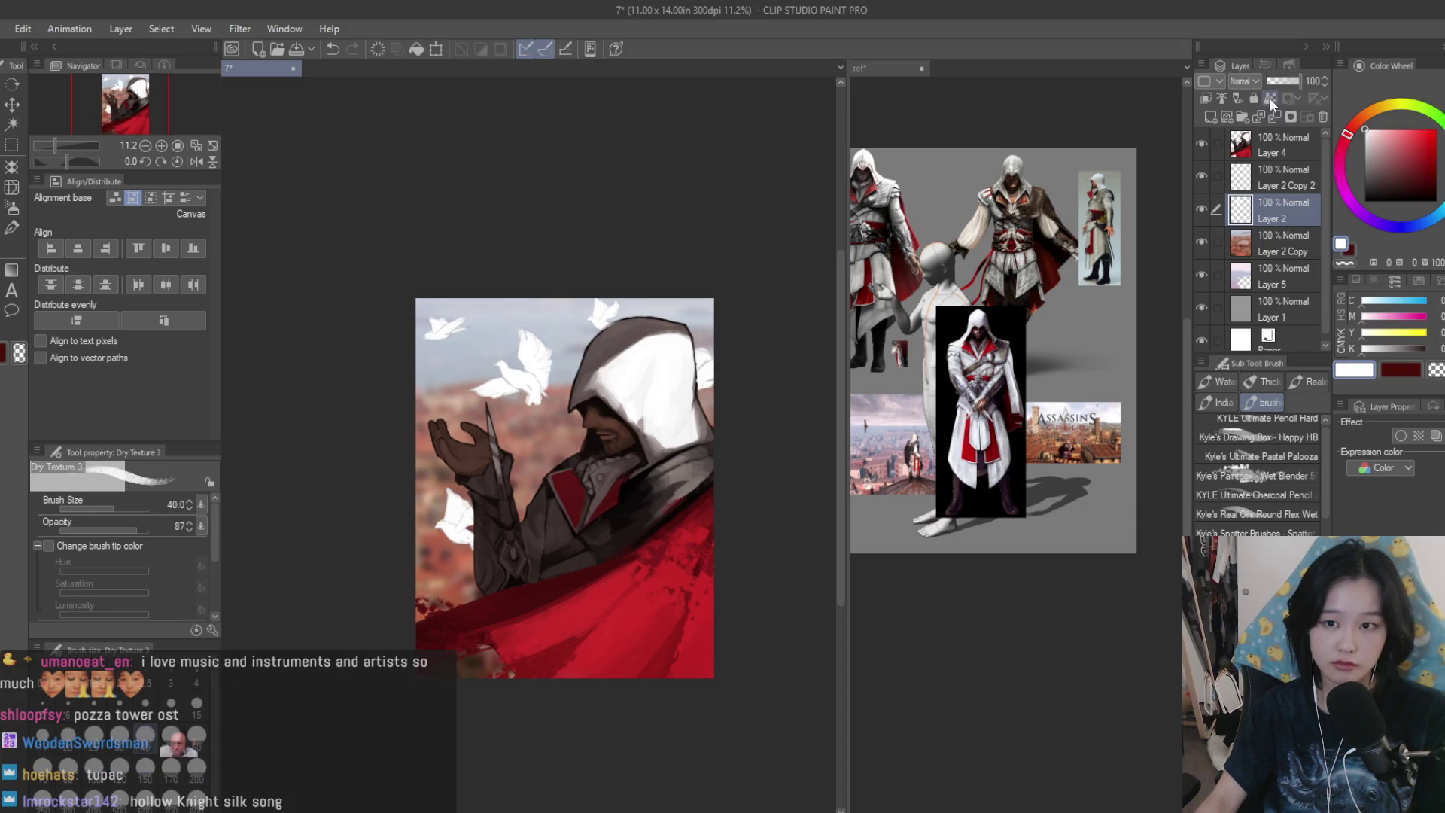
{"action": "left_click", "coordinate": [1307, 184]}
{"action": "key", "text": "ctrl+e"}
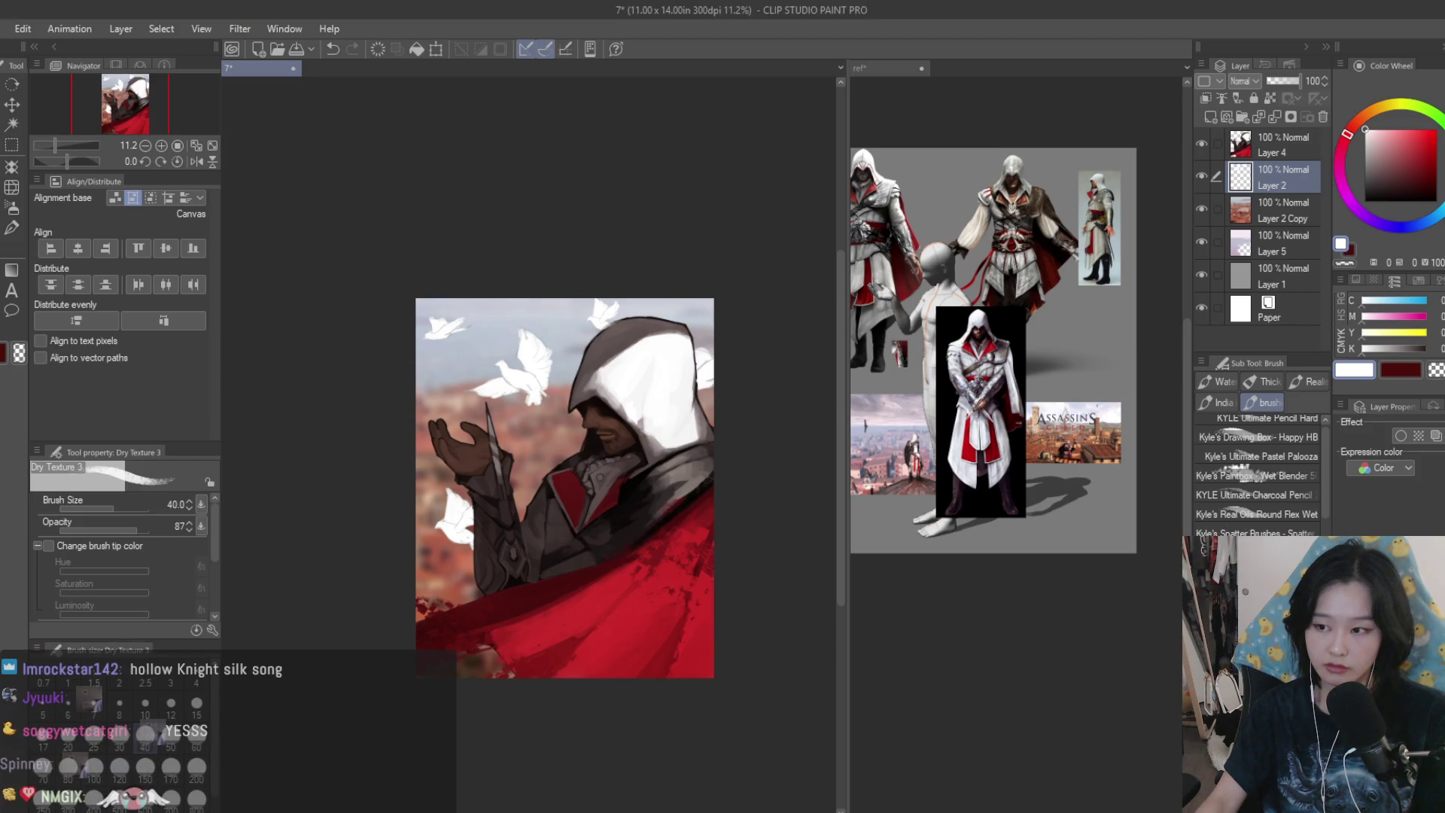
{"action": "scroll", "coordinate": [649, 492], "scroll_direction": "down", "scroll_amount": 1}
{"action": "scroll", "coordinate": [649, 492], "scroll_direction": "up", "scroll_amount": 2}
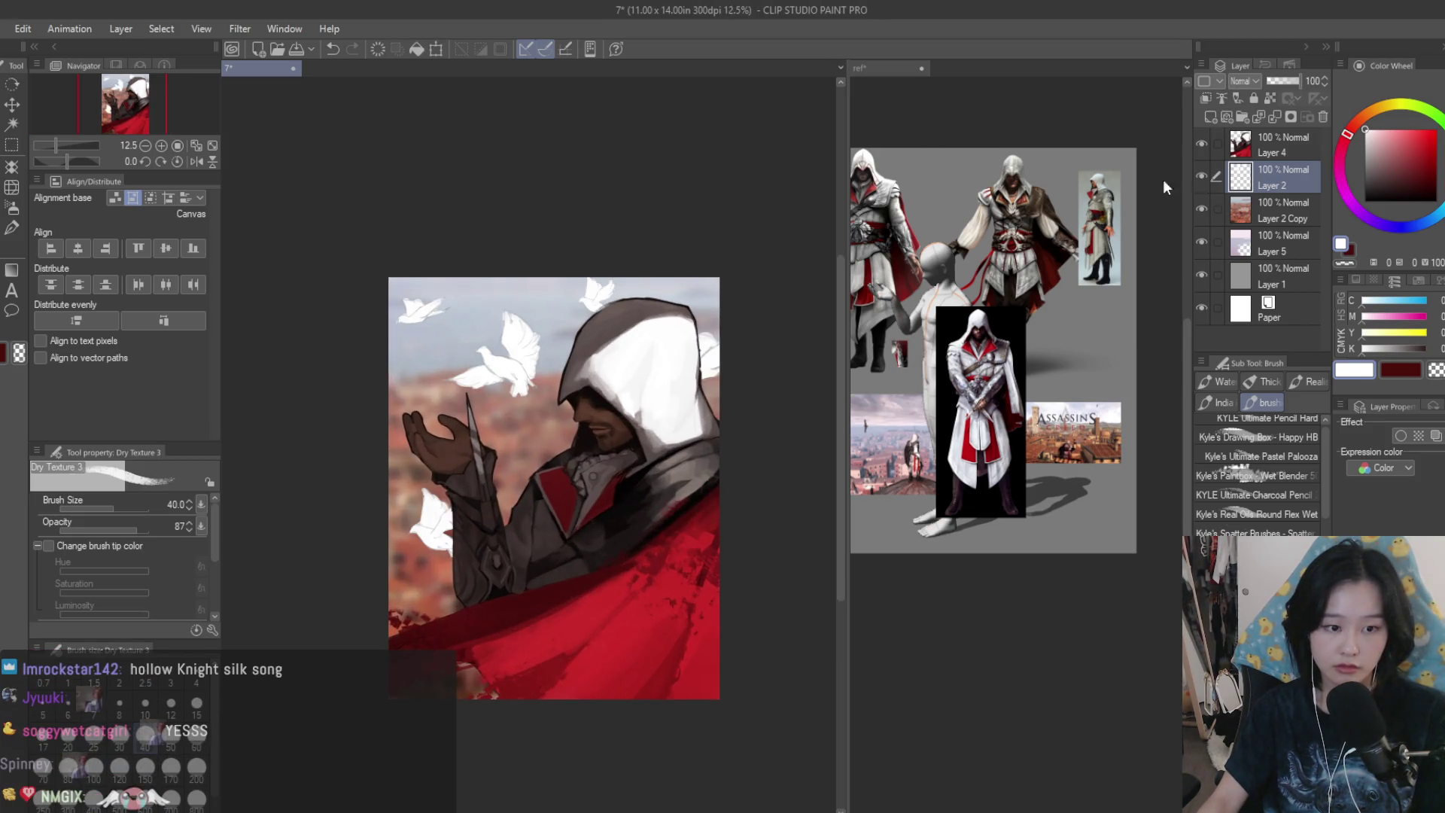
- Copy the central dove and paste a shrunken copy beside the figure's chest
{"action": "key", "text": "m"}
{"action": "scroll", "coordinate": [460, 324], "scroll_direction": "up", "scroll_amount": 2}
{"action": "mouse_move", "coordinate": [589, 291]}
{"action": "left_mouse_down"}
{"action": "mouse_move", "coordinate": [506, 380]}
{"action": "mouse_move", "coordinate": [483, 486]}
{"action": "left_mouse_up"}
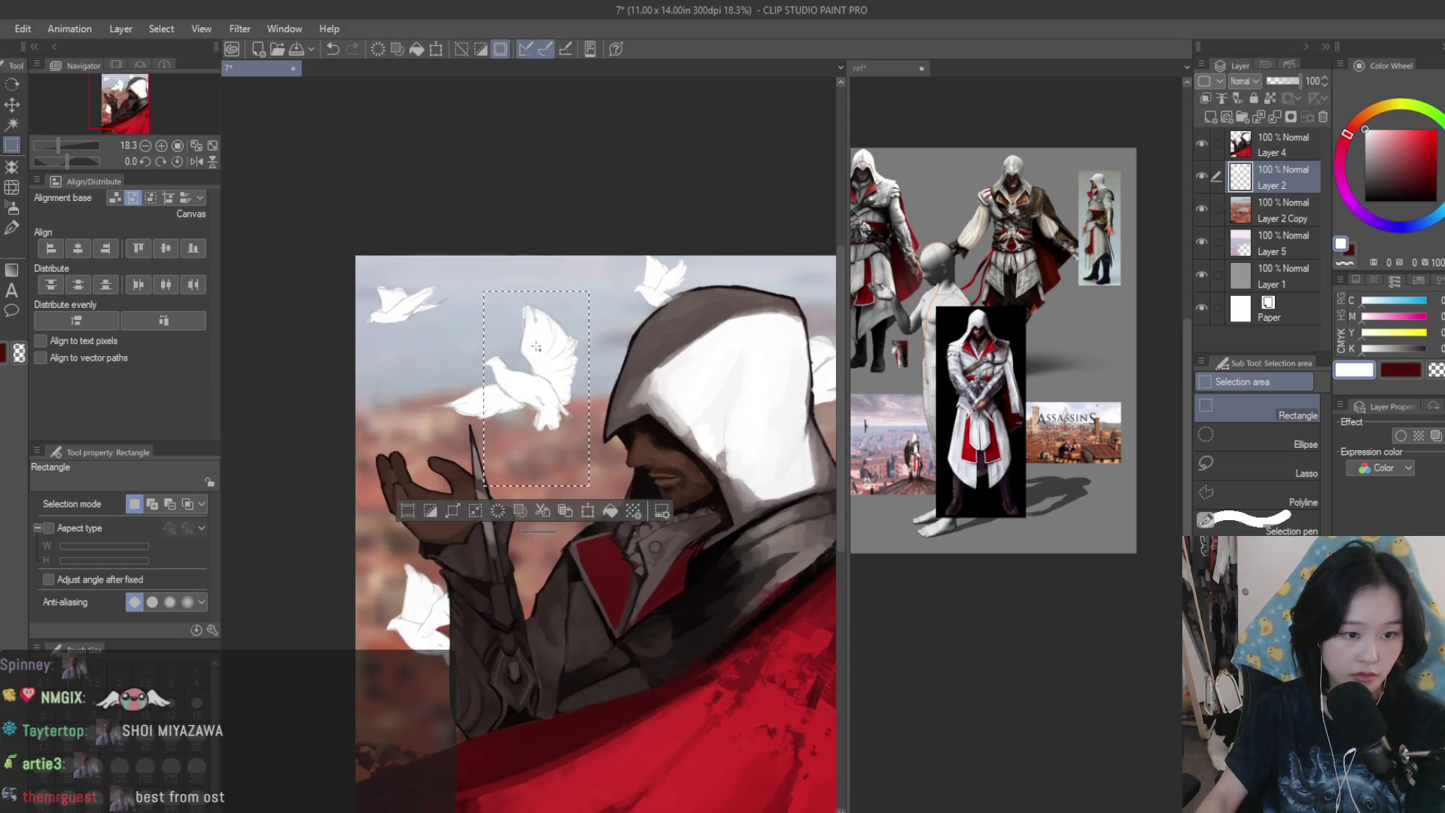
{"action": "left_click_drag", "start_coordinate": [539, 346], "coordinate": [420, 458]}
{"action": "key", "text": "k"}
{"action": "scroll", "coordinate": [489, 497], "scroll_direction": "down", "scroll_amount": 1}
{"action": "key", "text": "ctrl+c"}
{"action": "key", "text": "ctrl+v"}
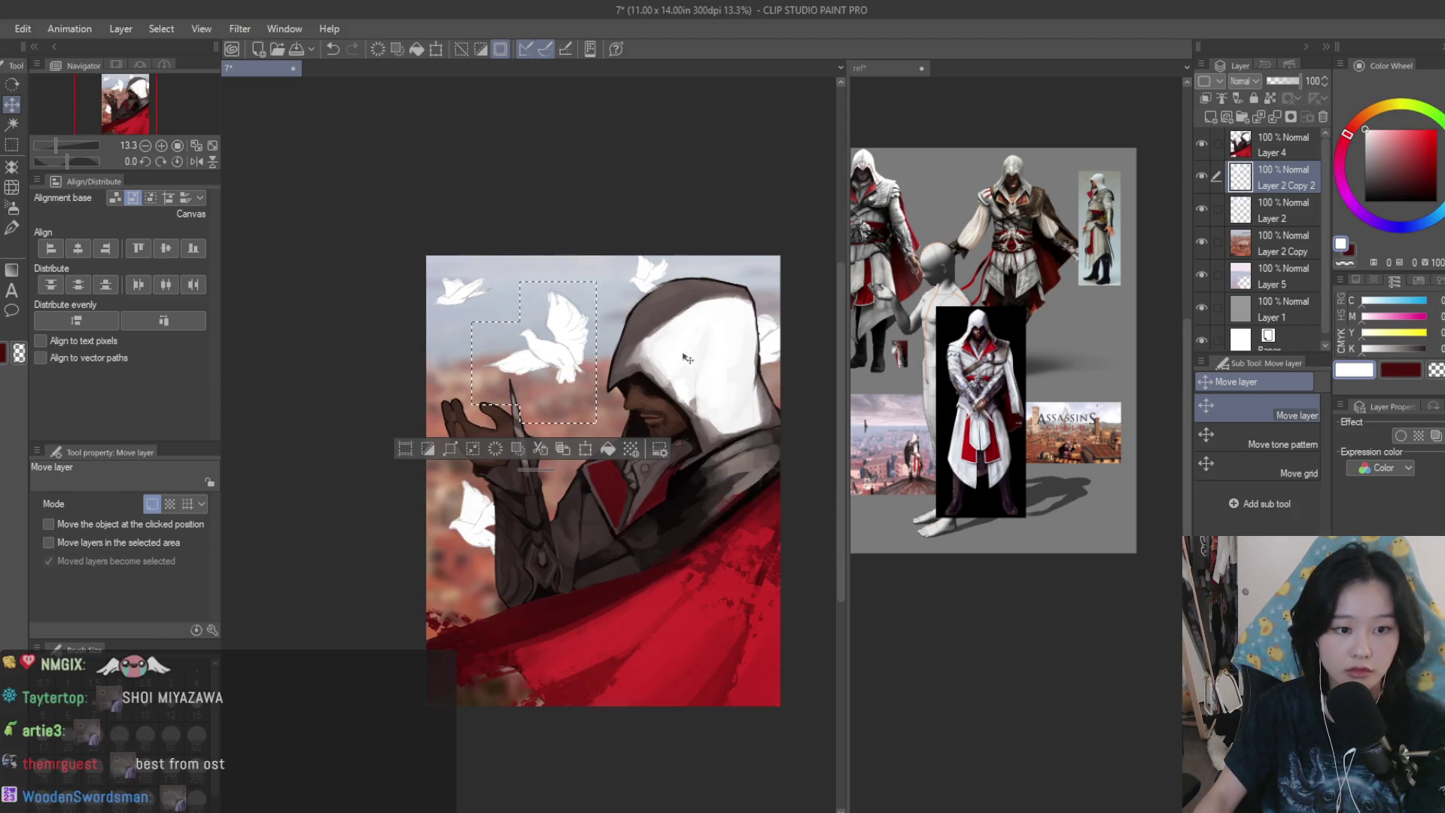
{"action": "key", "text": "ctrl+t"}
{"action": "mouse_move", "coordinate": [509, 520]}
{"action": "left_mouse_down"}
{"action": "mouse_move", "coordinate": [427, 593]}
{"action": "mouse_move", "coordinate": [437, 466]}
{"action": "mouse_move", "coordinate": [630, 460]}
{"action": "left_mouse_up"}
{"action": "key", "text": "Return"}
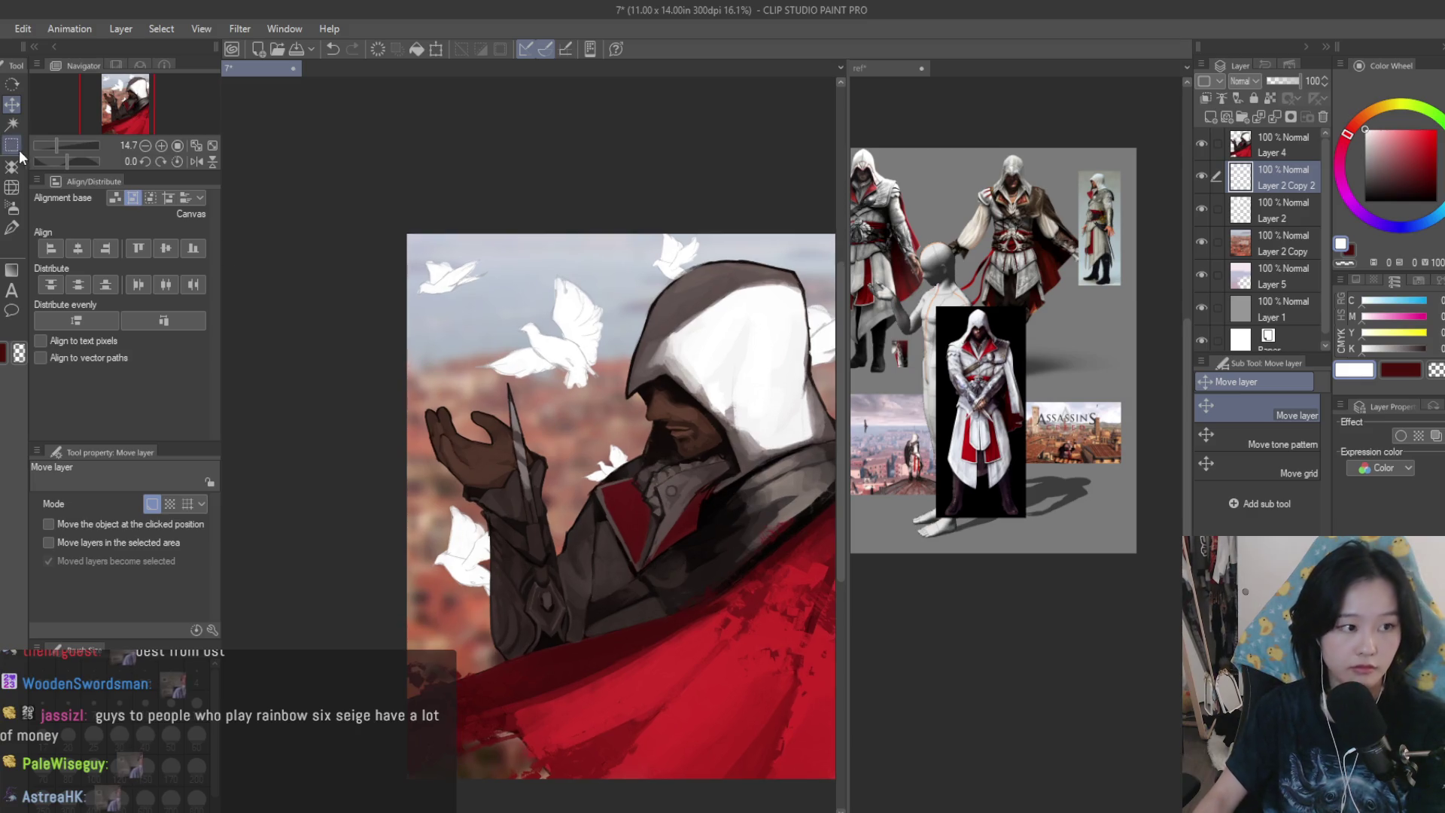
- Adjust the small dove's size and angle, checking it in a mirrored view
{"action": "key", "text": "m"}
{"action": "scroll", "coordinate": [625, 435], "scroll_direction": "up", "scroll_amount": 2}
{"action": "key", "text": "ctrl+t"}
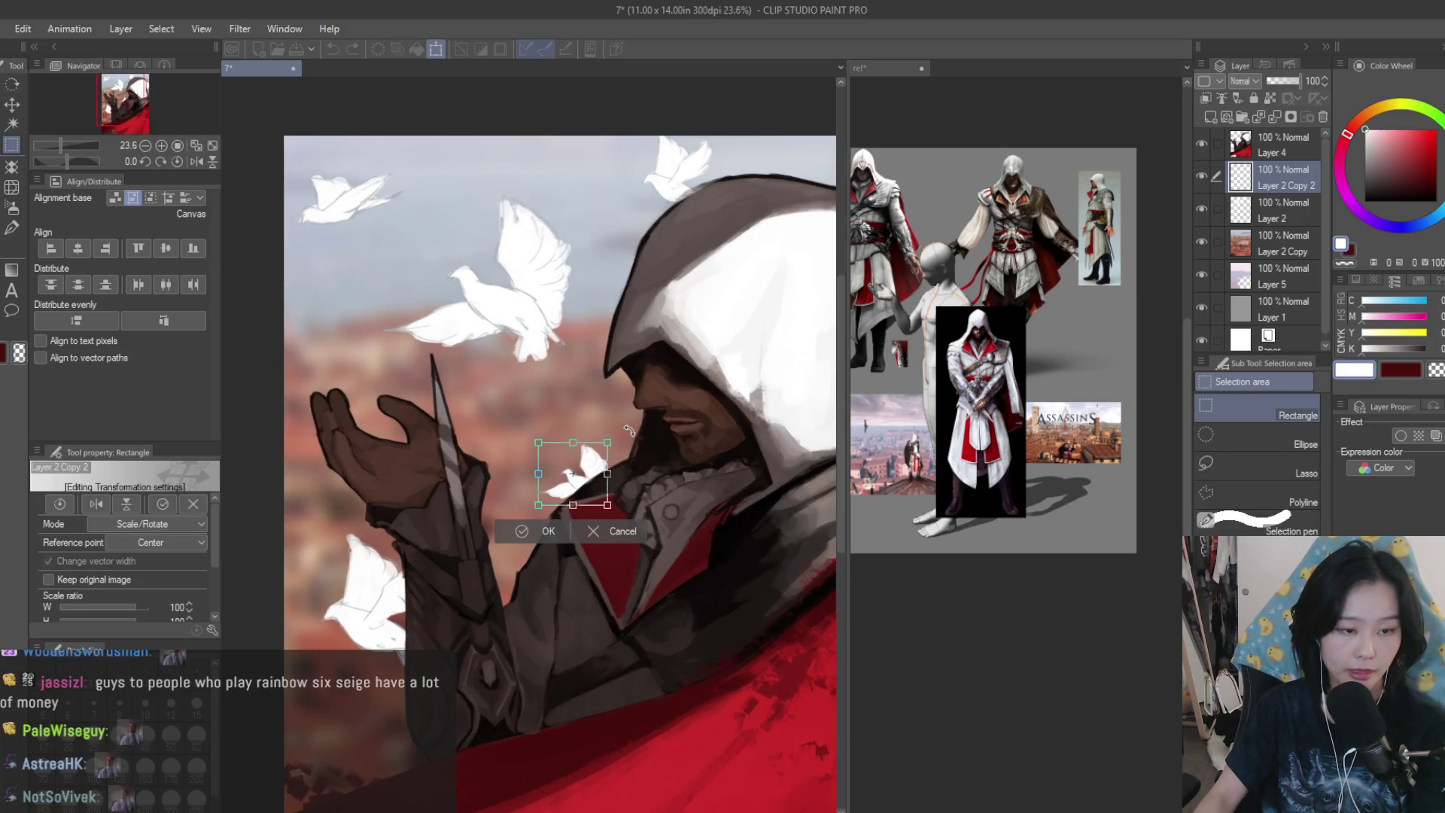
{"action": "key", "text": "Return"}
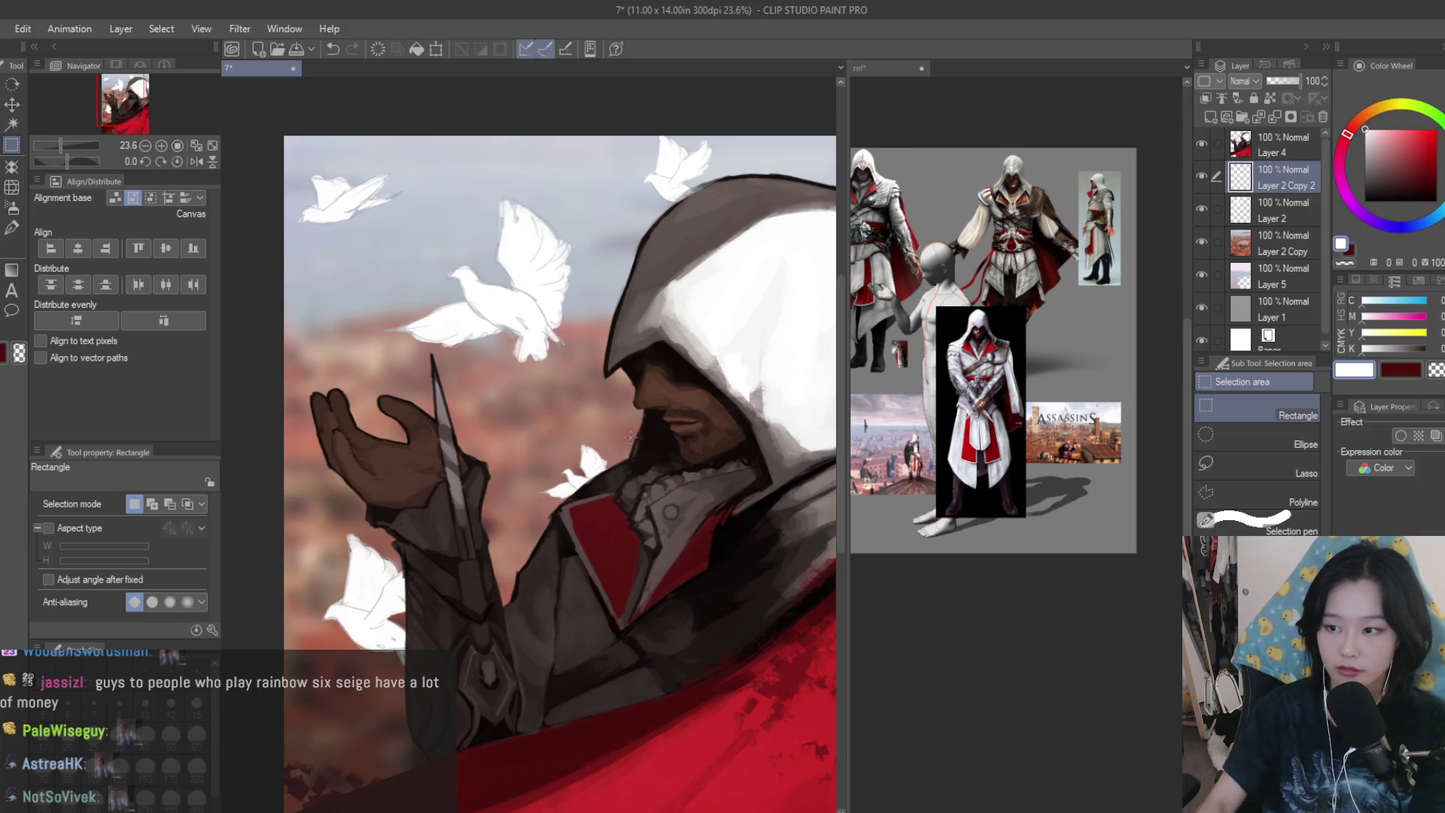
{"action": "key", "text": "h"}
{"action": "scroll", "coordinate": [675, 416], "scroll_direction": "down", "scroll_amount": 4}
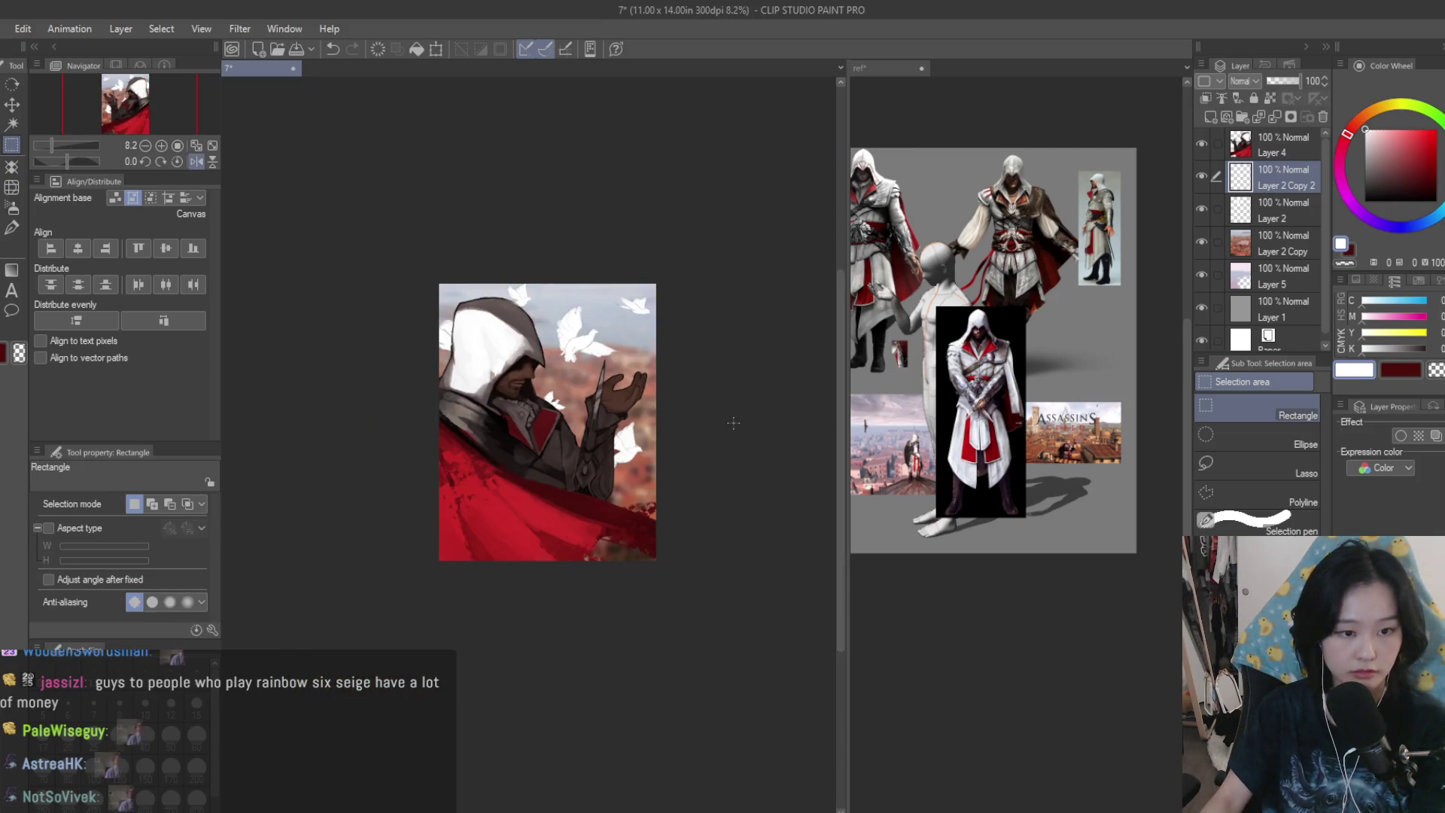
{"action": "key", "text": "h"}
{"action": "scroll", "coordinate": [612, 382], "scroll_direction": "up", "scroll_amount": 3}
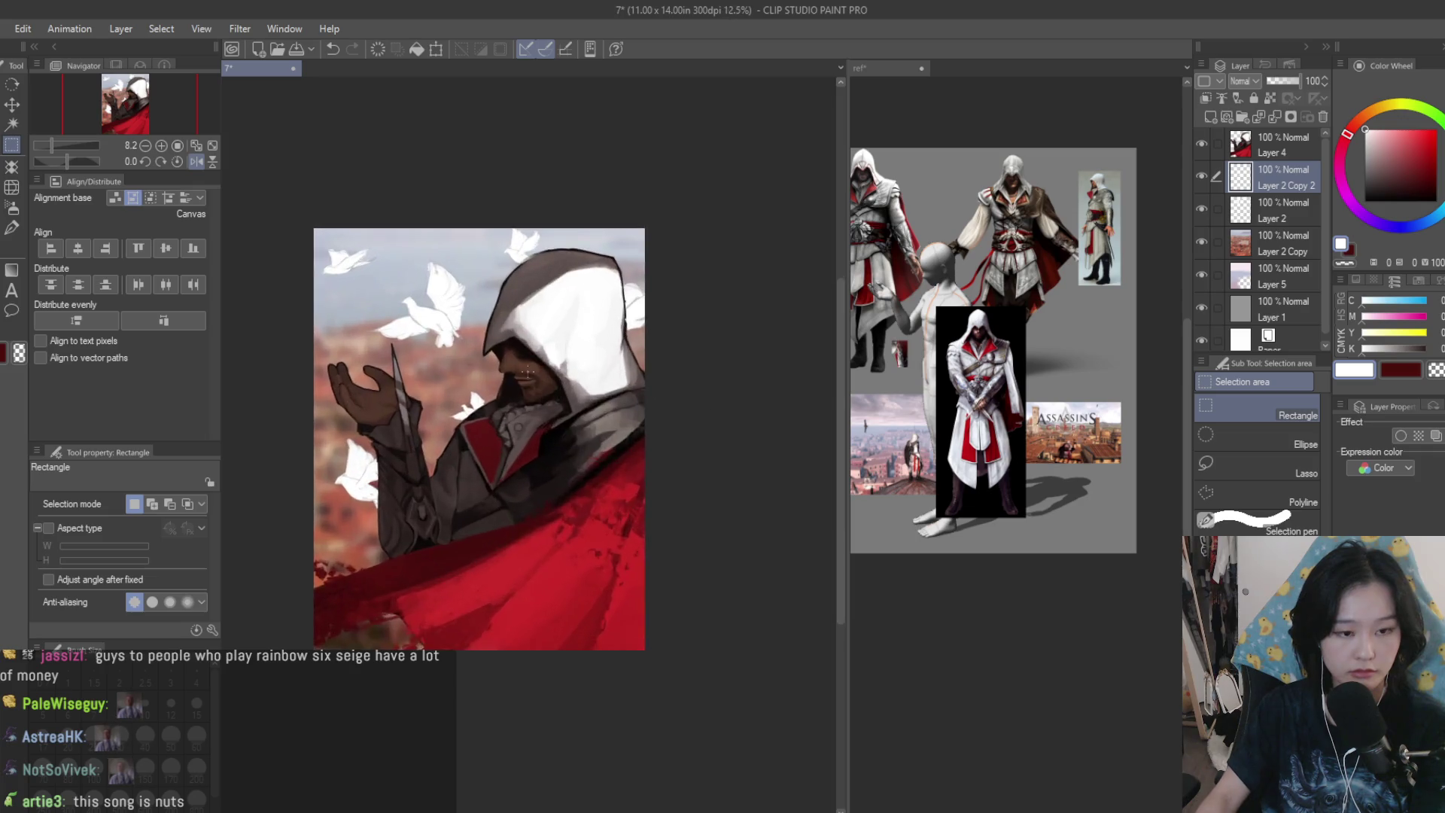
- Try selecting doves and merging, then undo to restore the separate dove copy
{"action": "left_click_drag", "start_coordinate": [500, 374], "coordinate": [385, 477]}
{"action": "left_click_drag", "start_coordinate": [265, 194], "coordinate": [372, 310]}
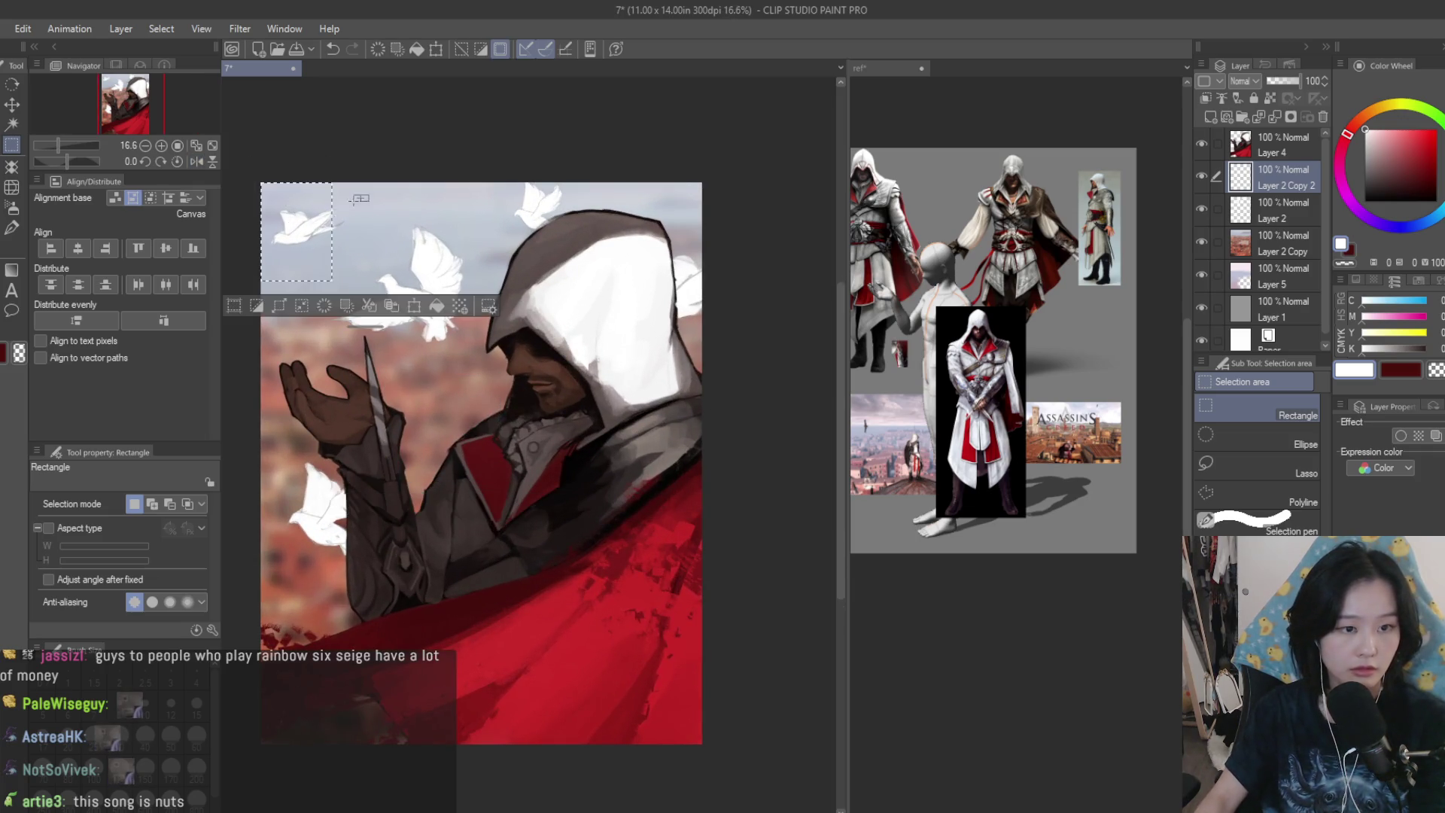
{"action": "key", "text": "ctrl+d"}
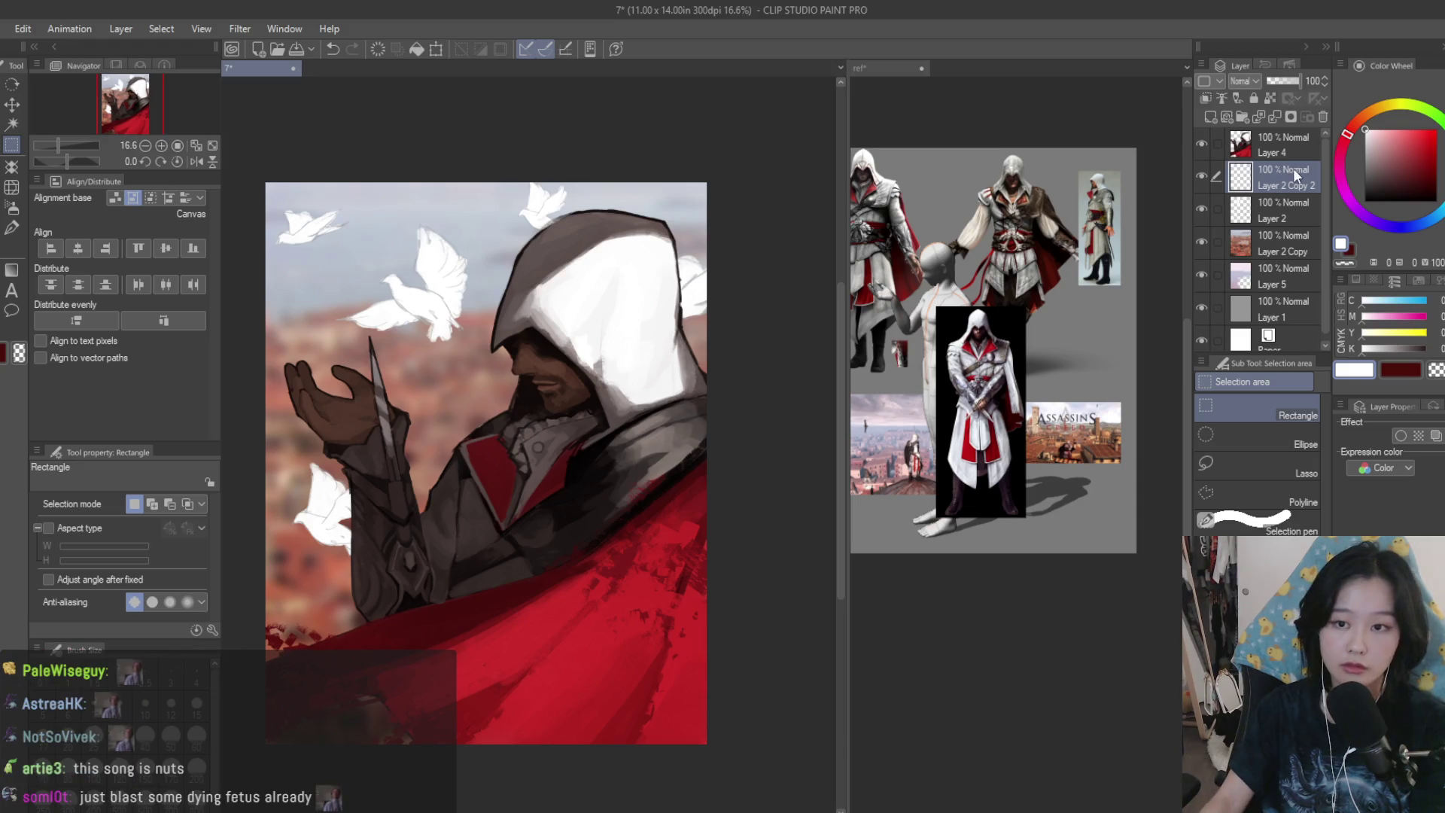
{"action": "key", "text": "ctrl+e"}
{"action": "key", "text": "ctrl+z"}
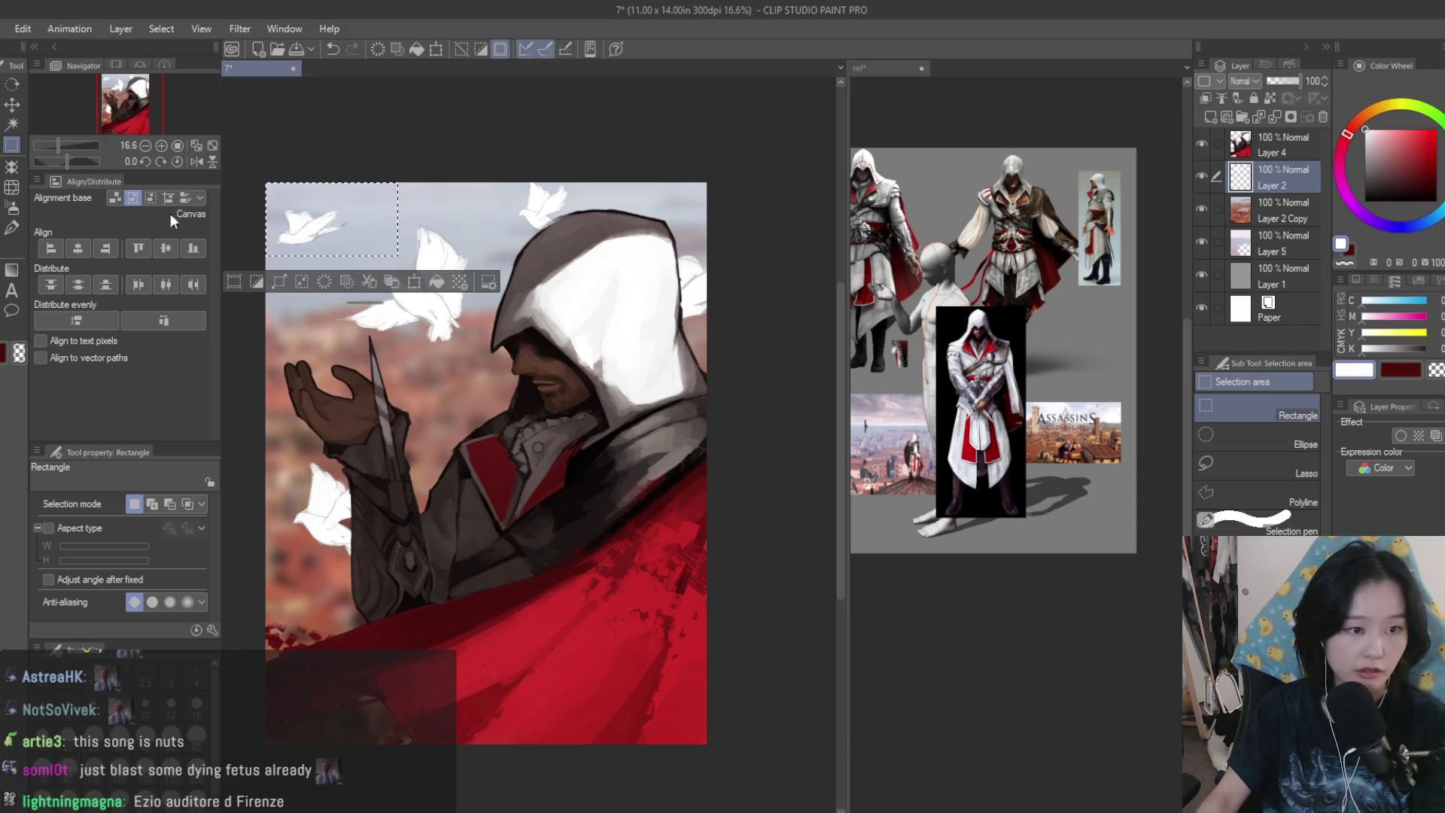
{"action": "key", "text": "k"}
{"action": "key", "text": "ctrl+z"}
{"action": "key", "text": "ctrl+d"}
- Nudge the small dove into place beside the chin and check the mirrored view
{"action": "key", "text": "ctrl+t"}
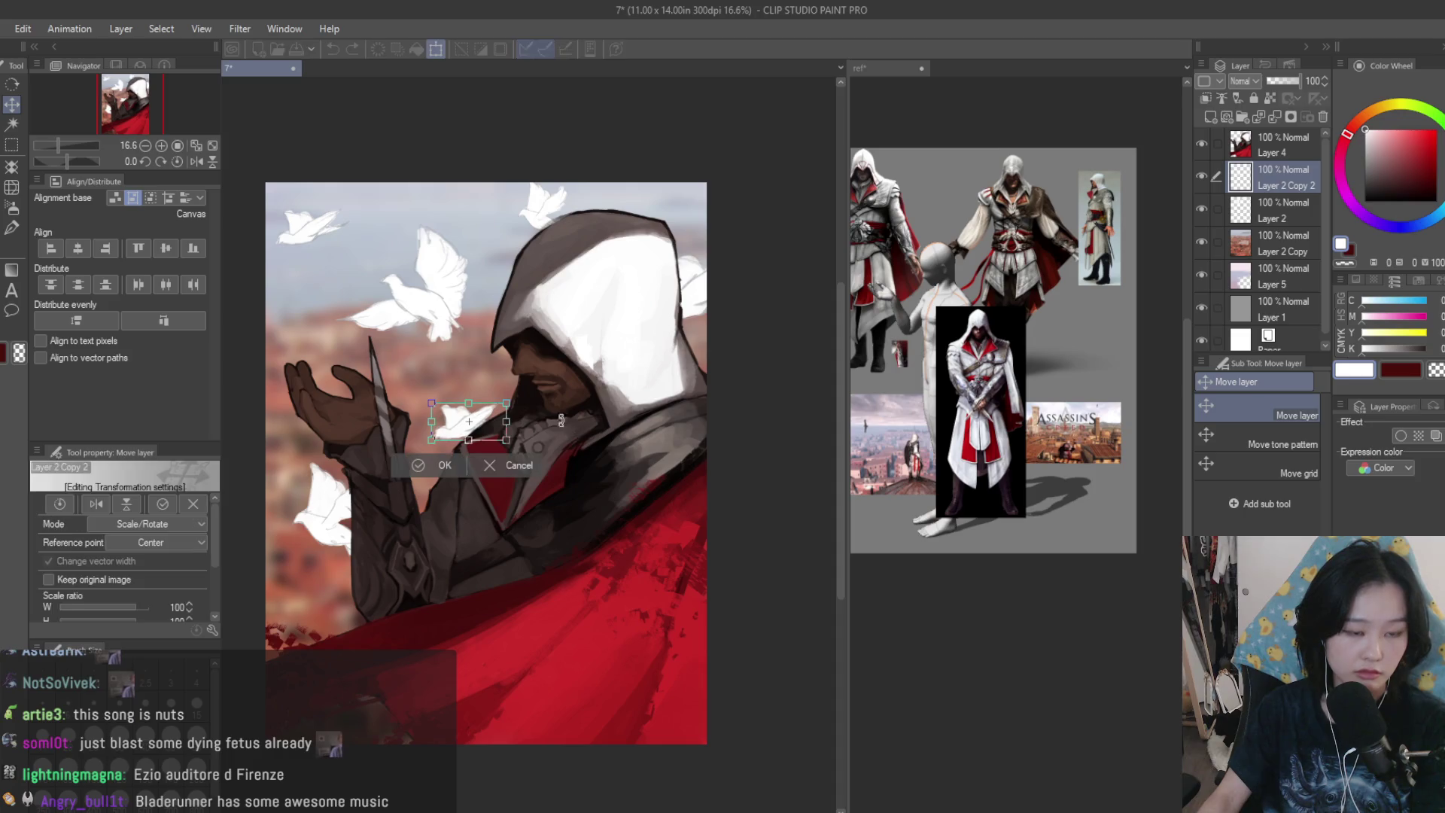
{"action": "key", "text": "Return"}
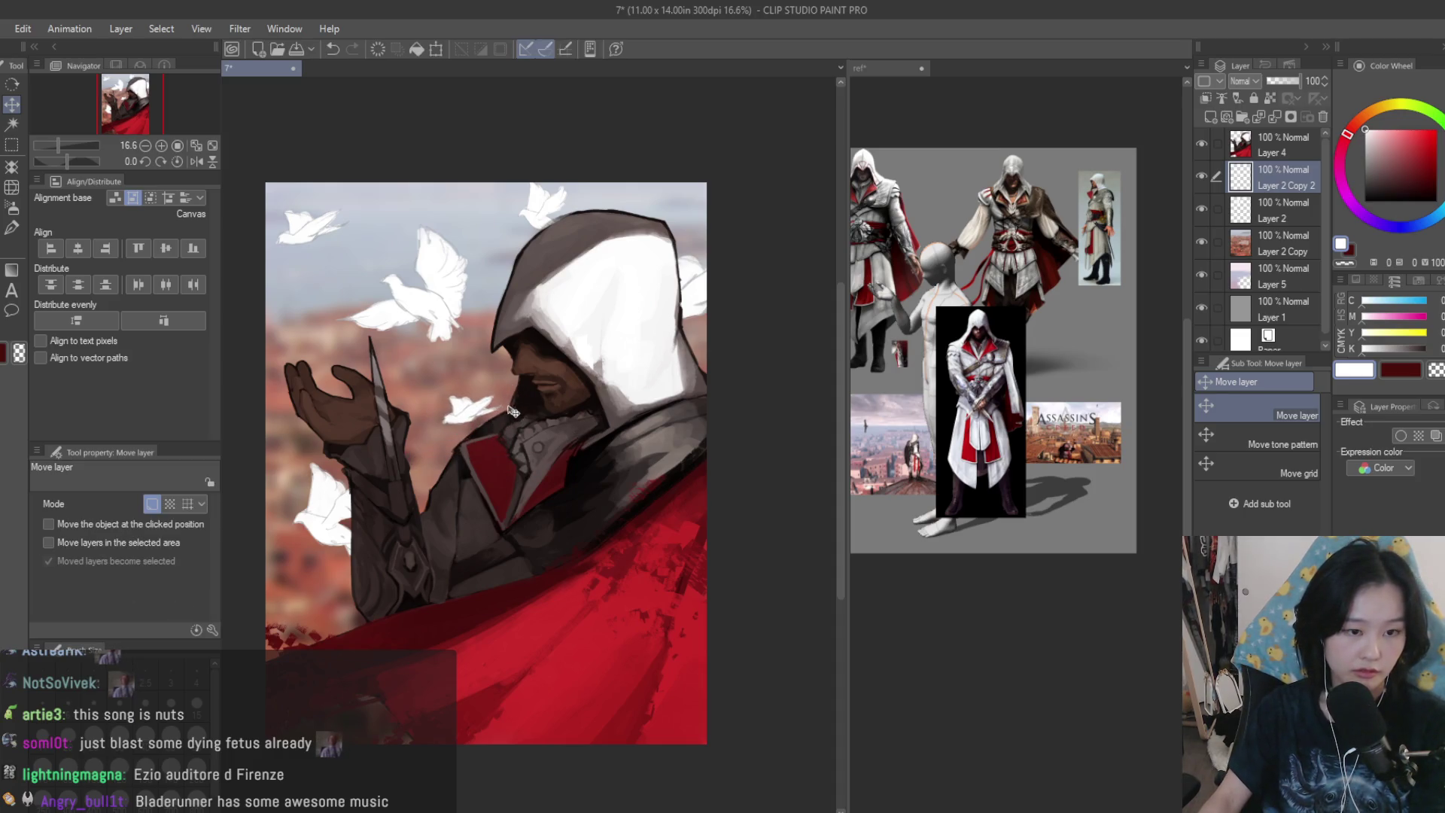
{"action": "mouse_move", "coordinate": [507, 430]}
{"action": "left_mouse_down"}
{"action": "mouse_move", "coordinate": [538, 409]}
{"action": "mouse_move", "coordinate": [508, 427]}
{"action": "left_mouse_up"}
{"action": "scroll", "coordinate": [571, 422], "scroll_direction": "down", "scroll_amount": 3}
{"action": "key", "text": "h"}
{"action": "key", "text": "h"}
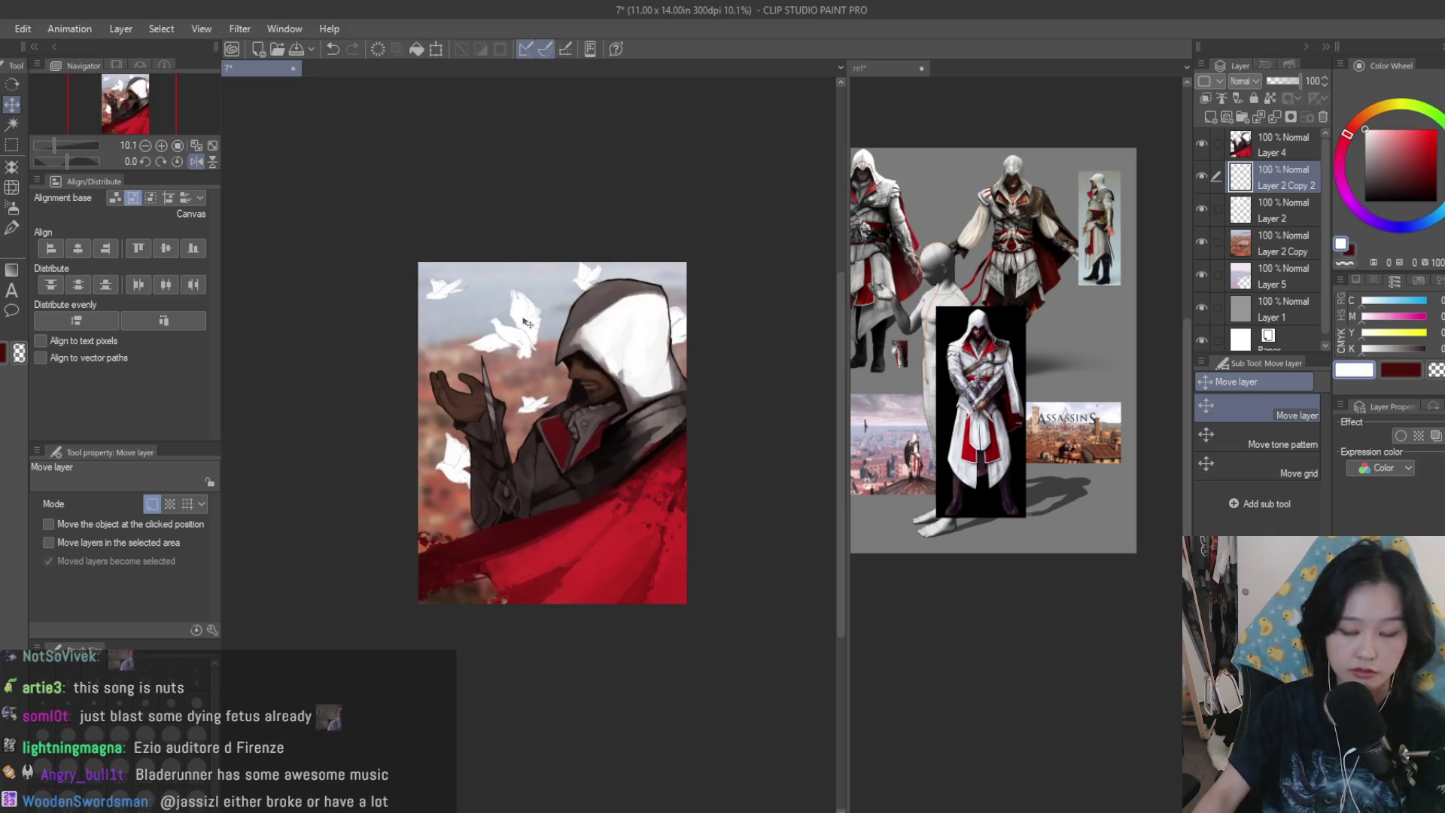
{"action": "scroll", "coordinate": [513, 298], "scroll_direction": "up", "scroll_amount": 4}
- Merge the dove copy, then add a clipped Multiply layer and pick grey-blue
{"action": "key", "text": "ctrl+e"}
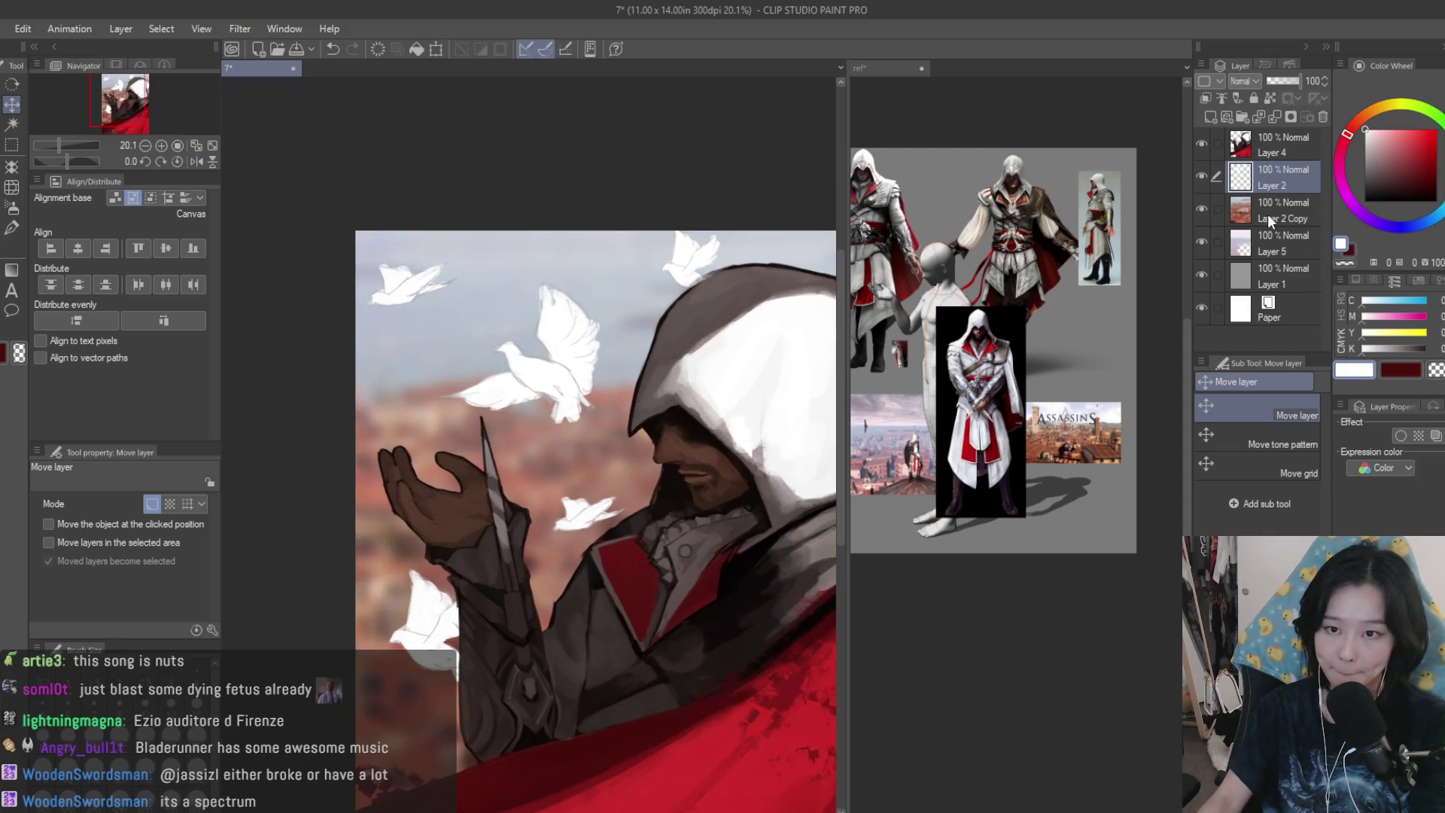
{"action": "left_click", "coordinate": [1201, 176]}
{"action": "left_click", "coordinate": [1201, 175]}
{"action": "left_click", "coordinate": [1211, 117]}
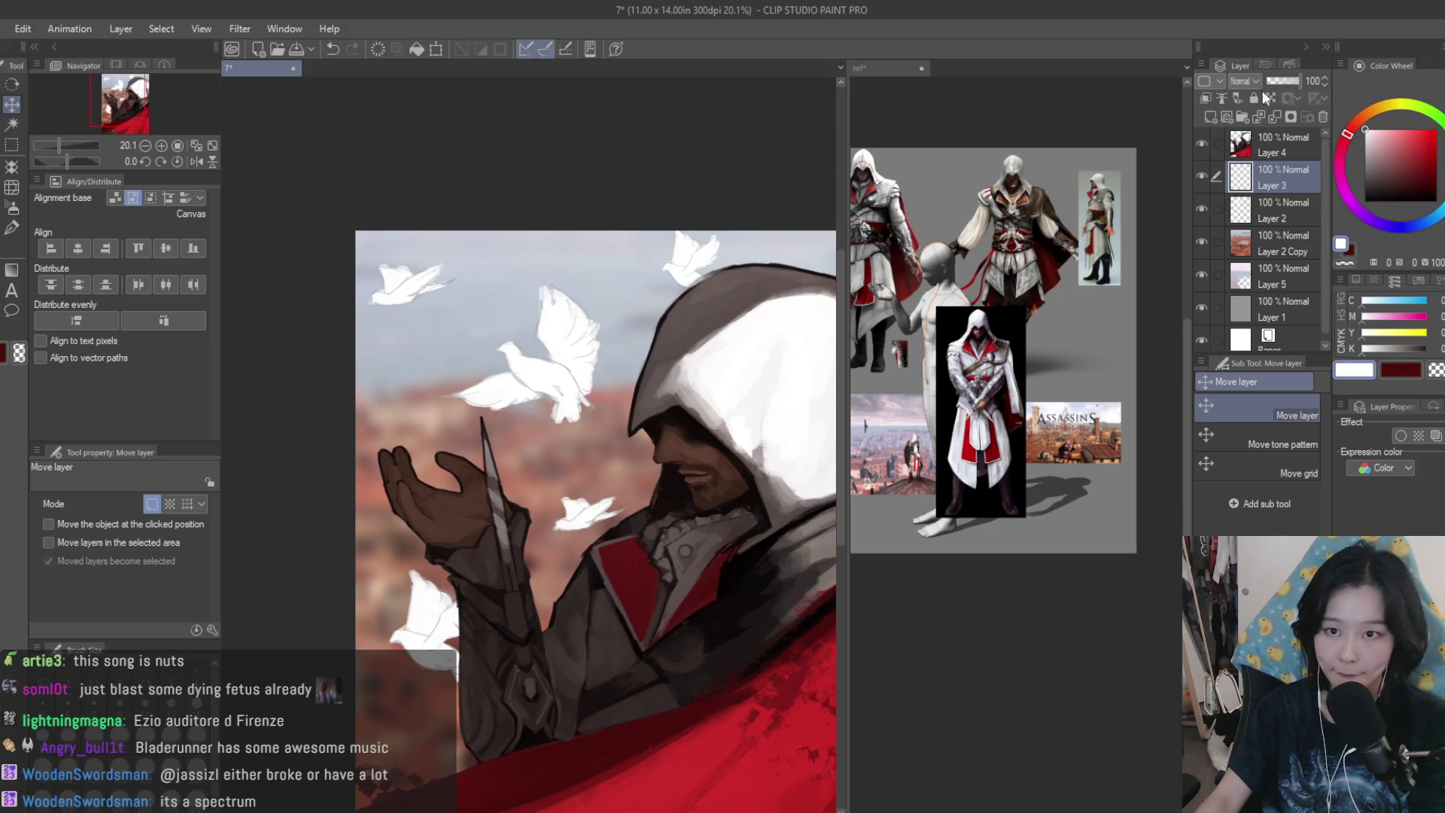
{"action": "left_click", "coordinate": [1206, 99]}
{"action": "left_click", "coordinate": [1373, 155]}
{"action": "left_click", "coordinate": [1440, 215]}
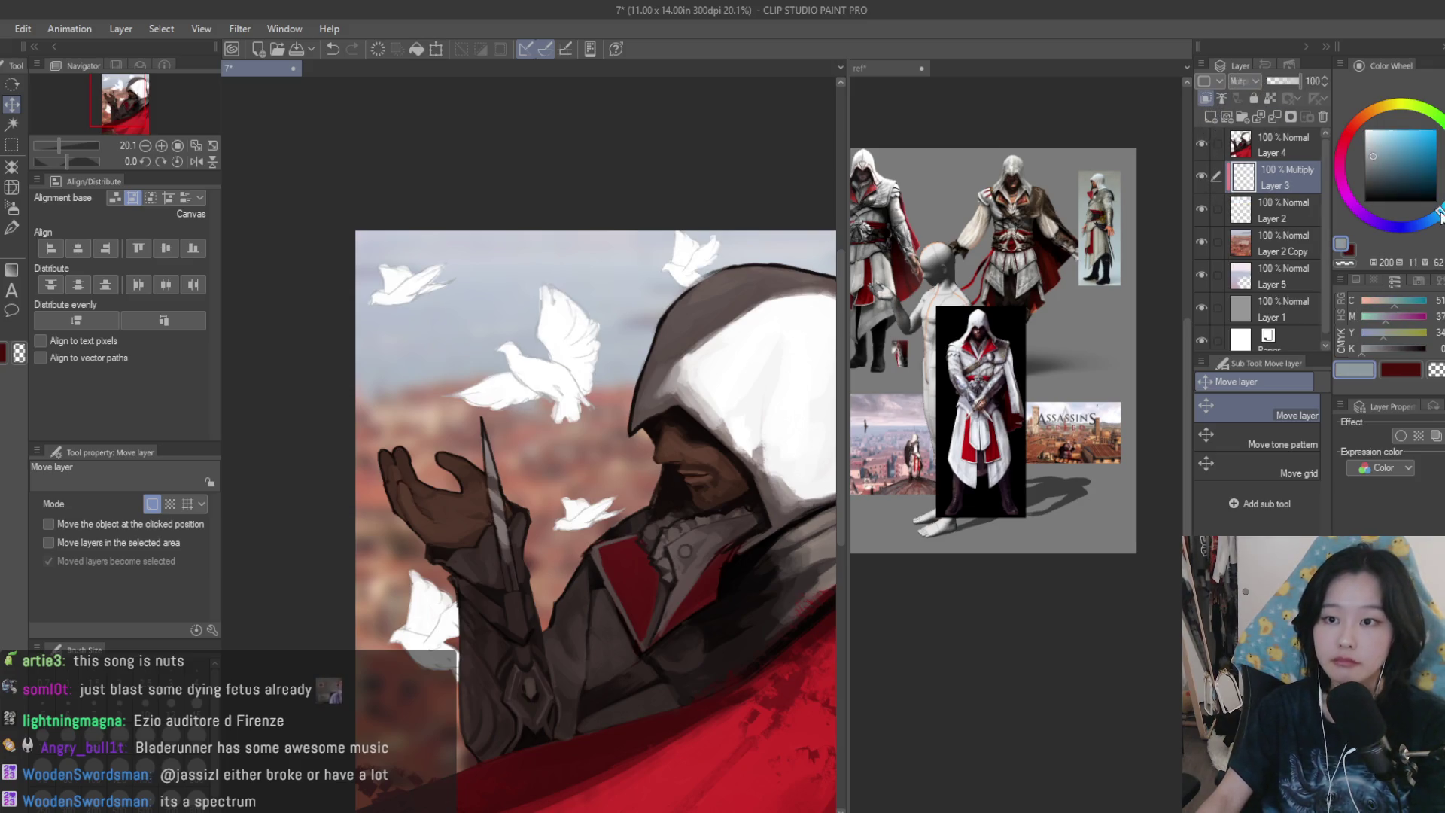
- Shade all the doves grey with the Turnip pen, adjusting the hue between red and blue
{"action": "left_click", "coordinate": [11, 227]}
{"action": "mouse_move", "coordinate": [500, 161]}
{"action": "left_mouse_down"}
{"action": "mouse_move", "coordinate": [404, 210]}
{"action": "mouse_move", "coordinate": [572, 603]}
{"action": "left_mouse_up"}
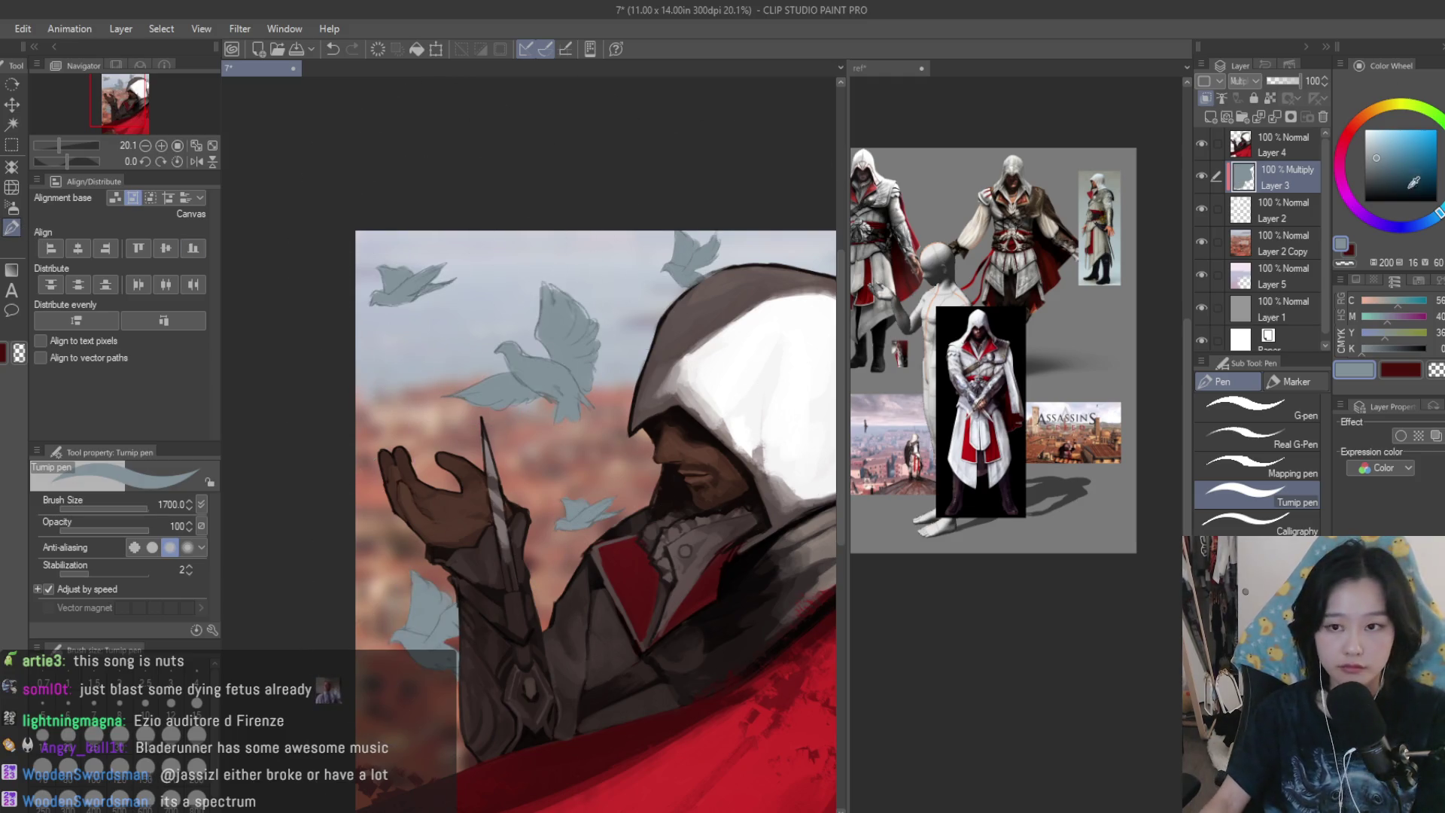
{"action": "left_click", "coordinate": [1374, 162]}
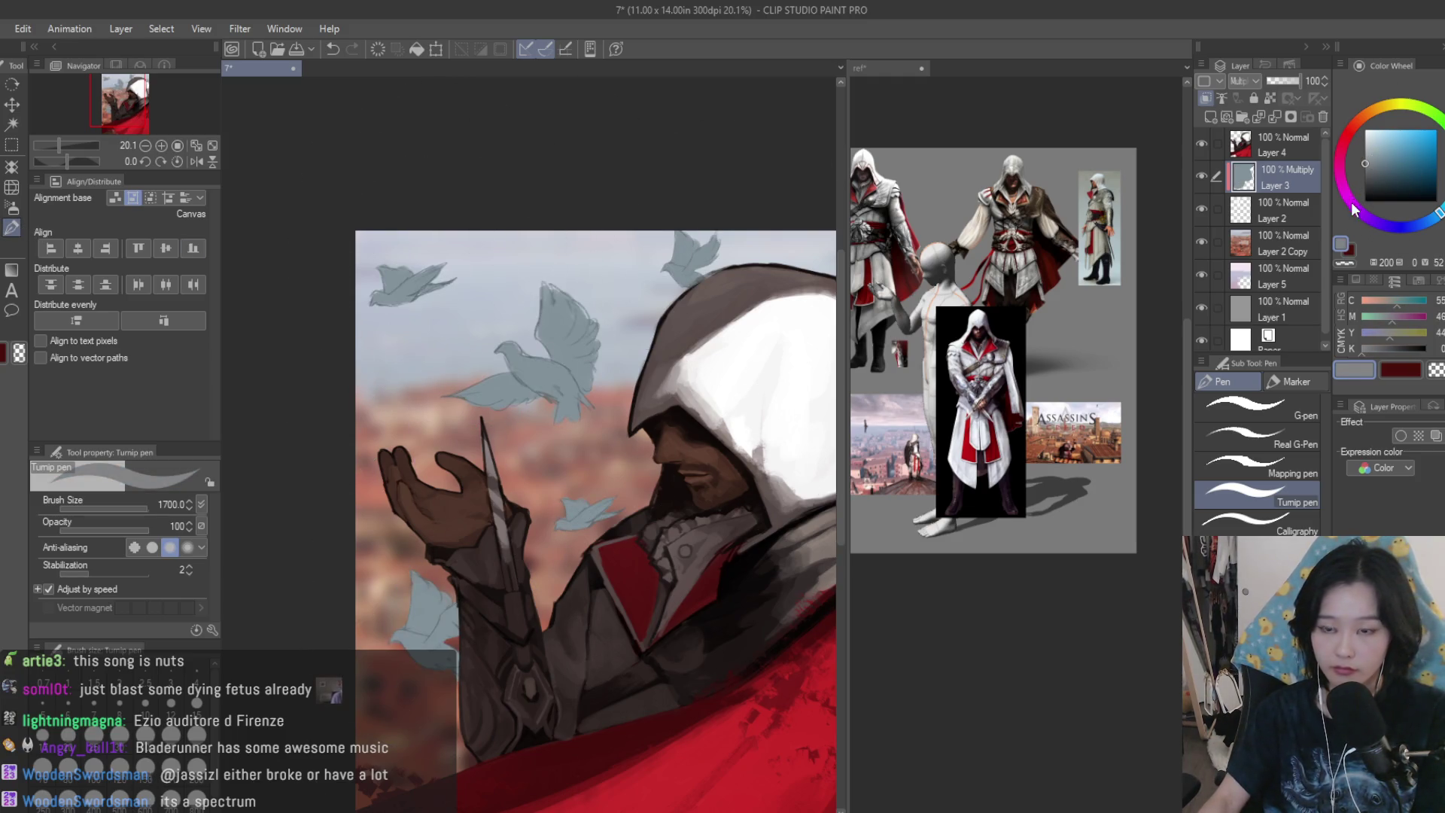
{"action": "left_click_drag", "start_coordinate": [1353, 209], "coordinate": [1348, 131]}
{"action": "left_click_drag", "start_coordinate": [527, 338], "coordinate": [422, 542]}
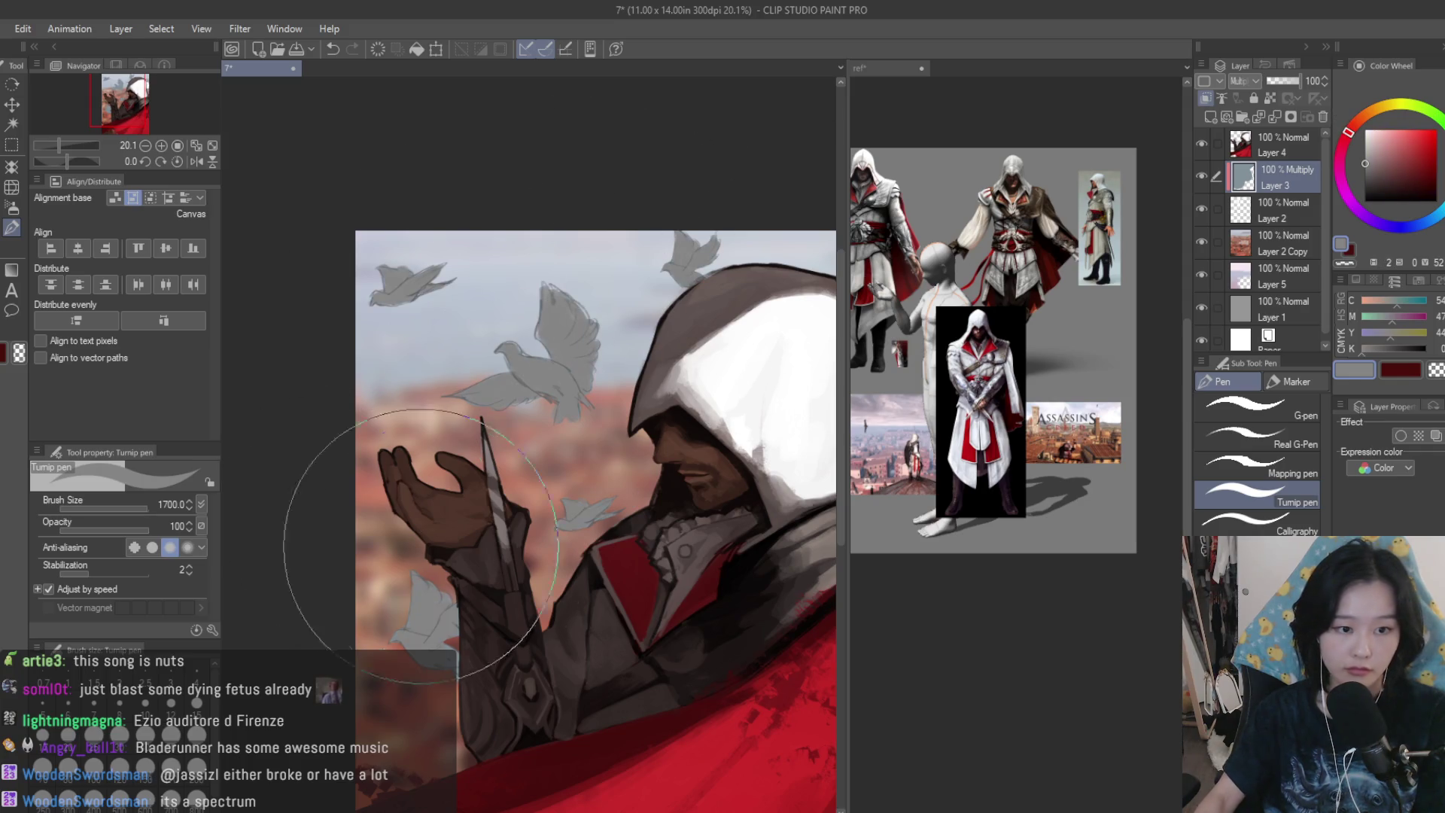
{"action": "scroll", "coordinate": [663, 361], "scroll_direction": "down", "scroll_amount": 4}
{"action": "left_click", "coordinate": [1430, 224]}
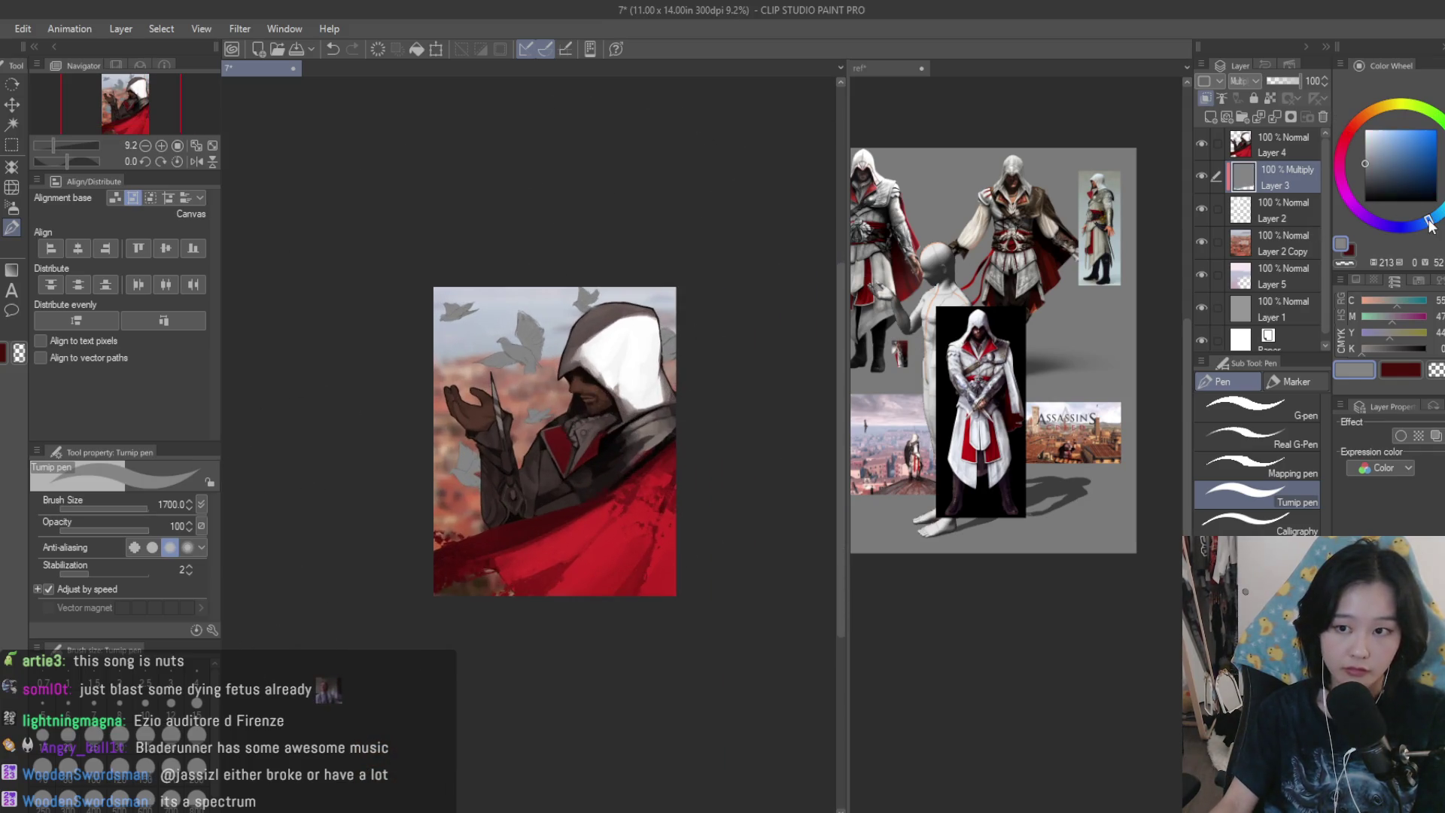
{"action": "scroll", "coordinate": [497, 338], "scroll_direction": "up", "scroll_amount": 2}
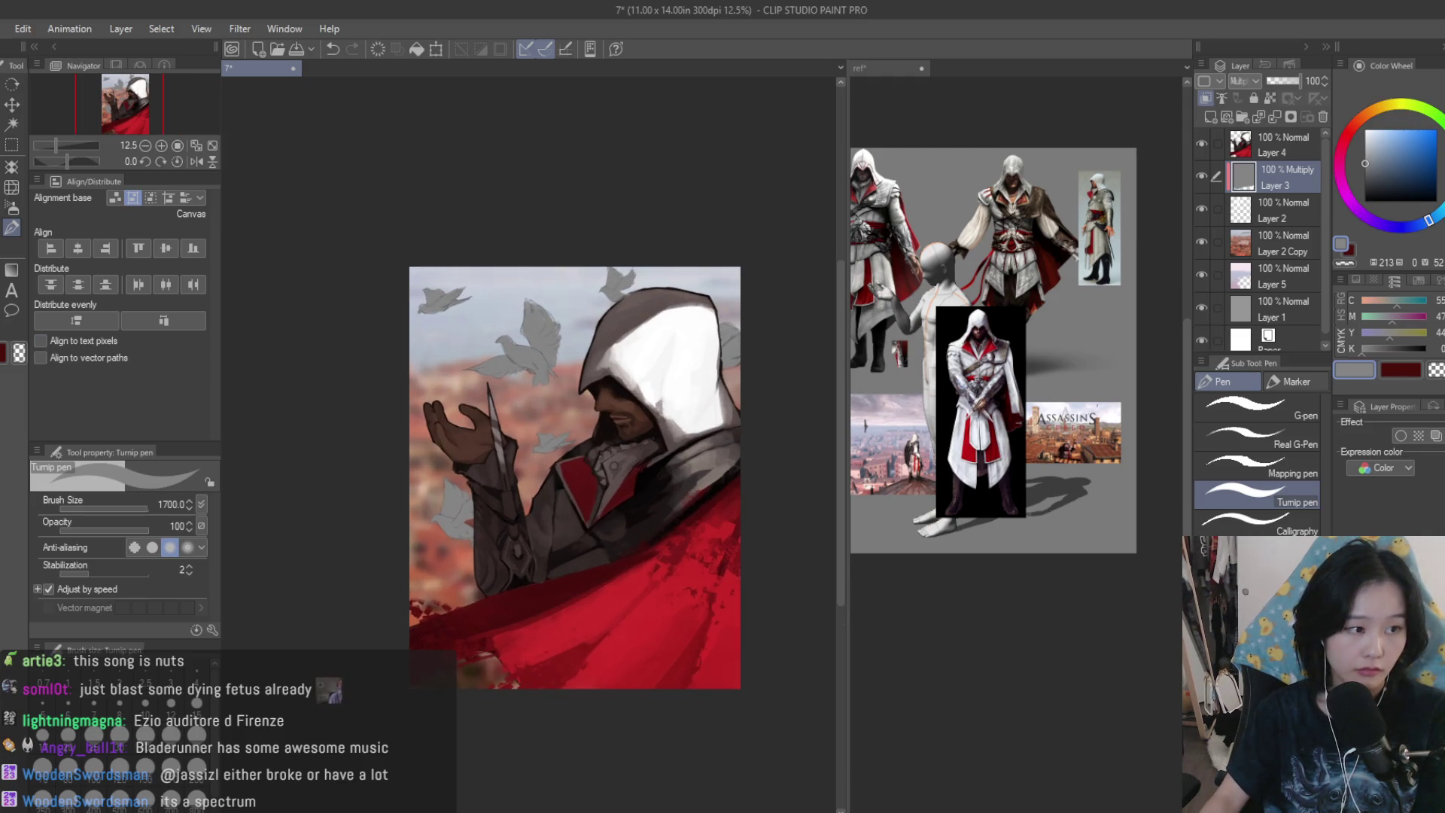
{"action": "key", "text": "e"}
{"action": "scroll", "coordinate": [535, 324], "scroll_direction": "up", "scroll_amount": 5}
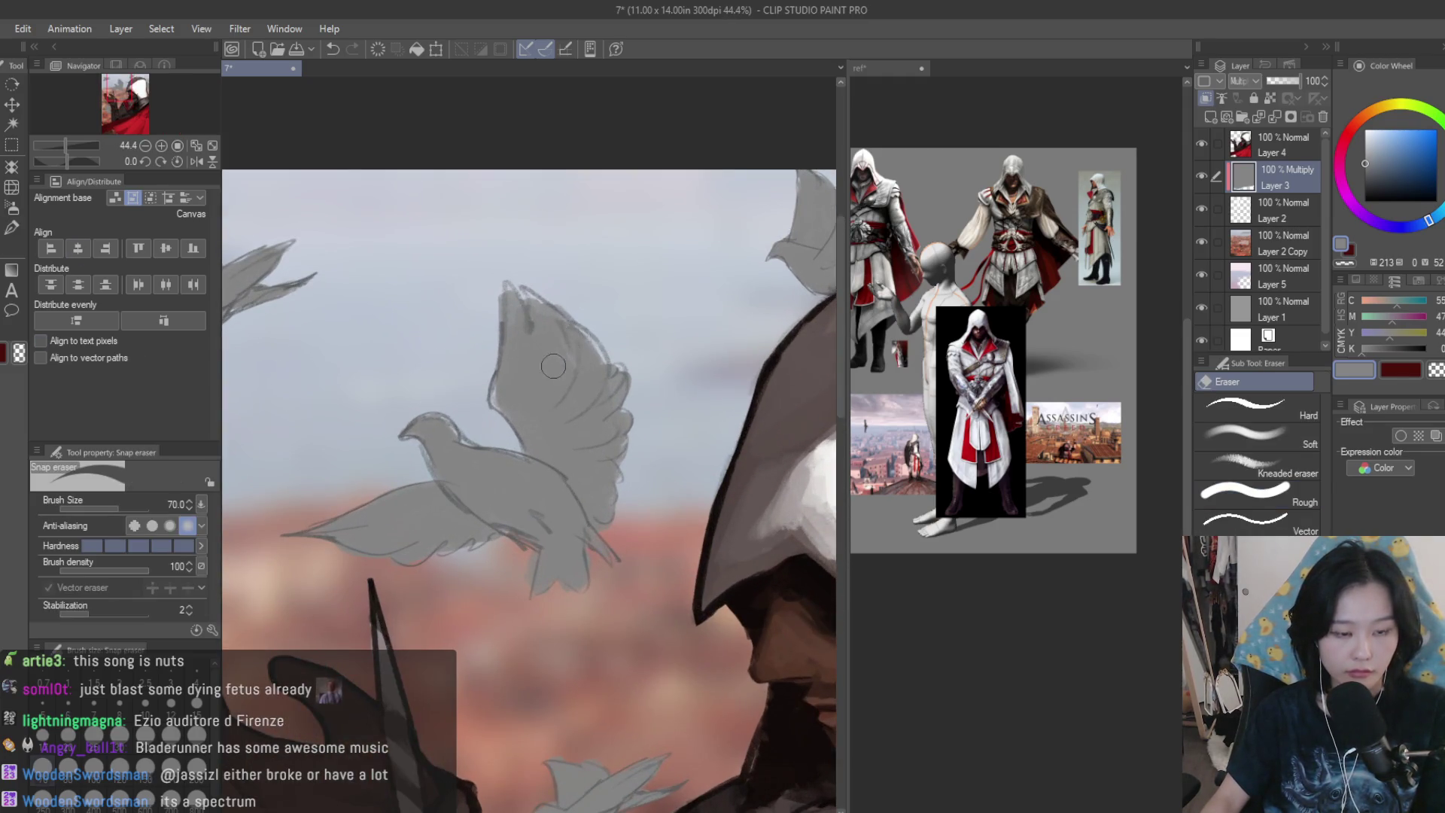
- Erase grey to reveal white on the large dove and the upper-left dove
{"action": "mouse_move", "coordinate": [564, 320]}
{"action": "left_mouse_down"}
{"action": "mouse_move", "coordinate": [557, 421]}
{"action": "mouse_move", "coordinate": [617, 407]}
{"action": "mouse_move", "coordinate": [557, 490]}
{"action": "mouse_move", "coordinate": [619, 482]}
{"action": "mouse_move", "coordinate": [535, 440]}
{"action": "mouse_move", "coordinate": [459, 444]}
{"action": "mouse_move", "coordinate": [519, 486]}
{"action": "left_mouse_up"}
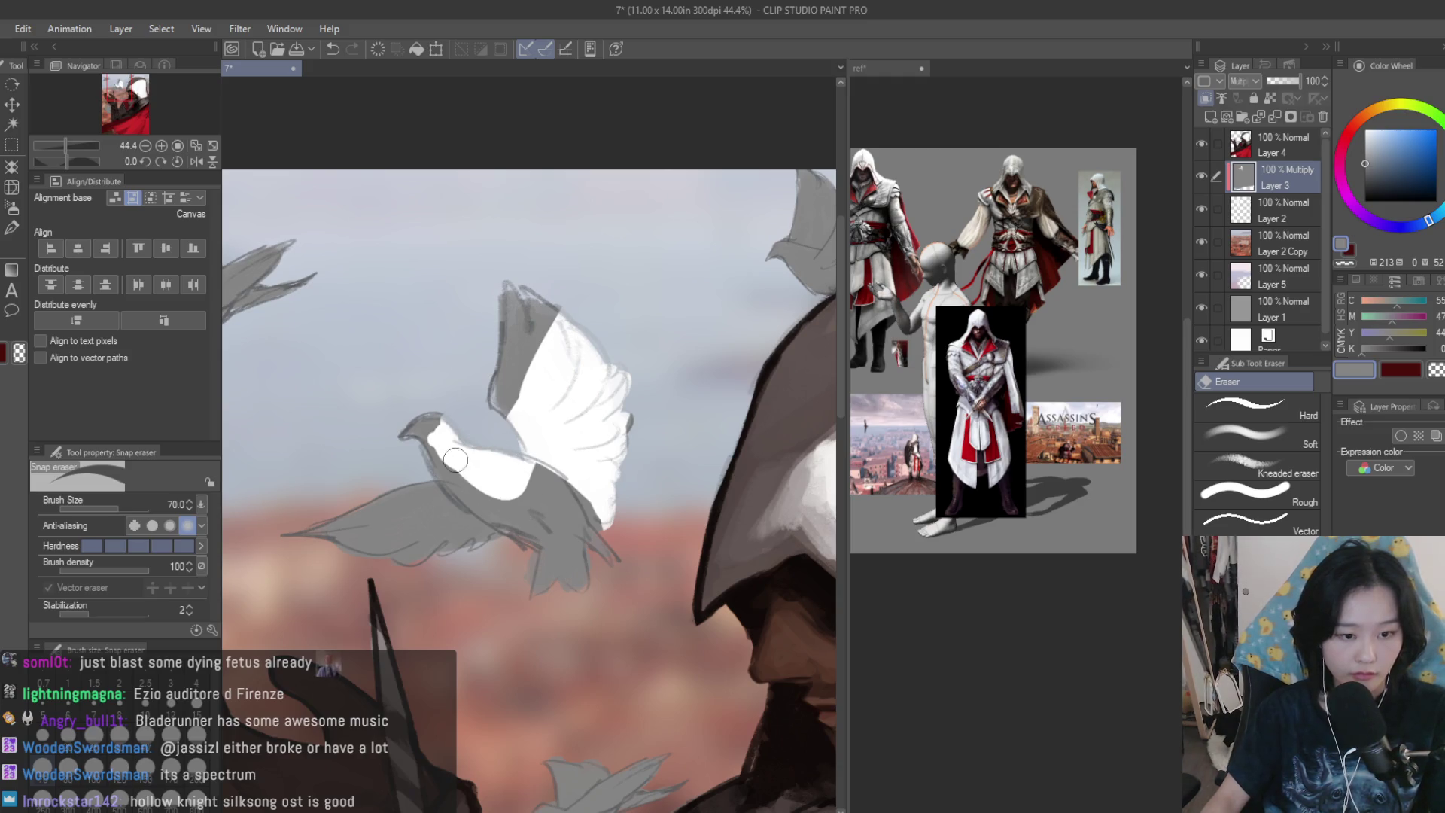
{"action": "mouse_move", "coordinate": [560, 538]}
{"action": "left_mouse_down"}
{"action": "mouse_move", "coordinate": [576, 576]}
{"action": "mouse_move", "coordinate": [542, 489]}
{"action": "mouse_move", "coordinate": [575, 580]}
{"action": "left_mouse_up"}
{"action": "scroll", "coordinate": [656, 409], "scroll_direction": "down", "scroll_amount": 5}
{"action": "scroll", "coordinate": [655, 409], "scroll_direction": "up", "scroll_amount": 6}
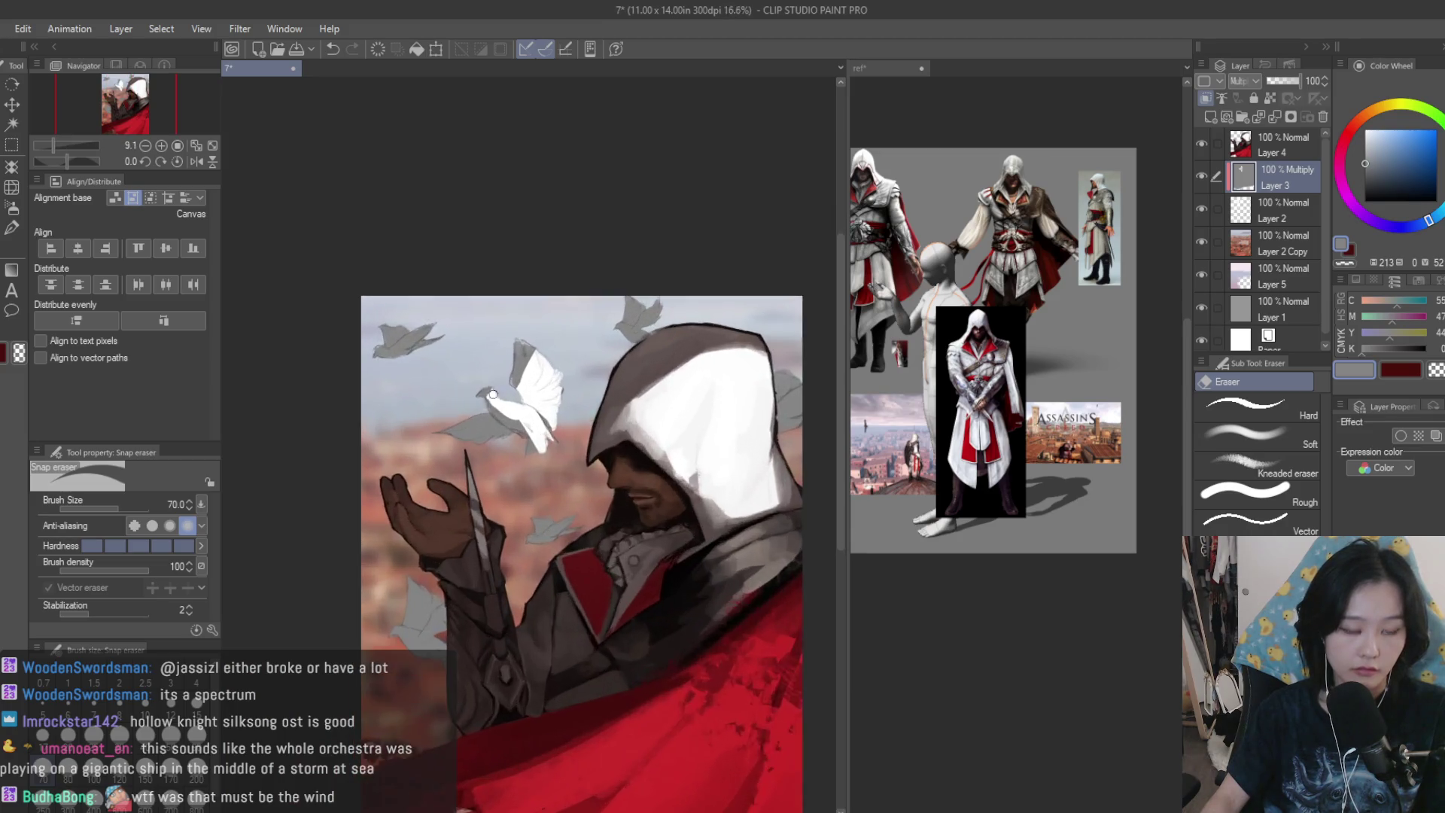
{"action": "scroll", "coordinate": [445, 343], "scroll_direction": "up", "scroll_amount": 2}
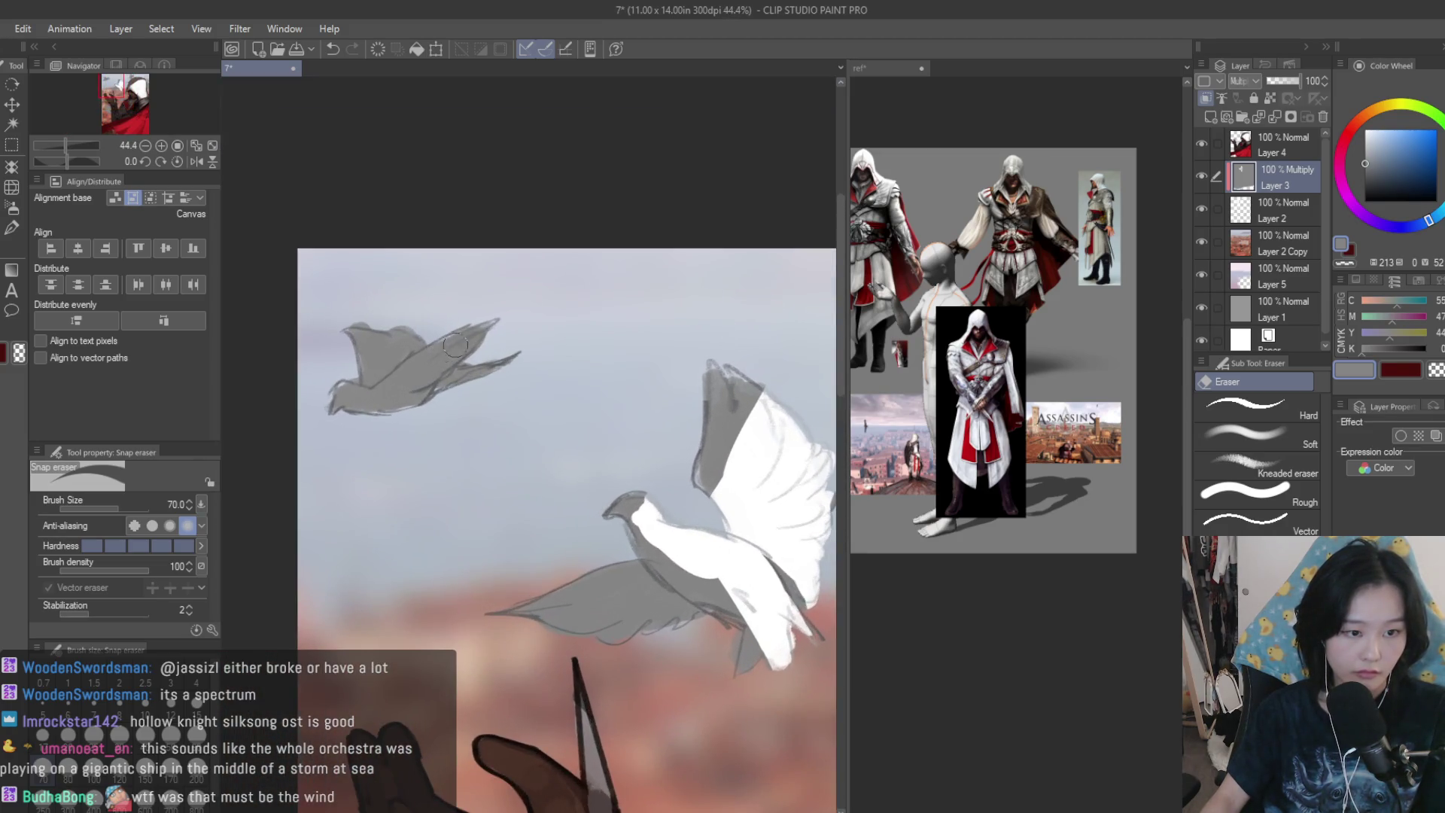
{"action": "mouse_move", "coordinate": [476, 336]}
{"action": "left_mouse_down"}
{"action": "mouse_move", "coordinate": [382, 390]}
{"action": "mouse_move", "coordinate": [512, 353]}
{"action": "left_mouse_up"}
{"action": "scroll", "coordinate": [476, 346], "scroll_direction": "down", "scroll_amount": 4}
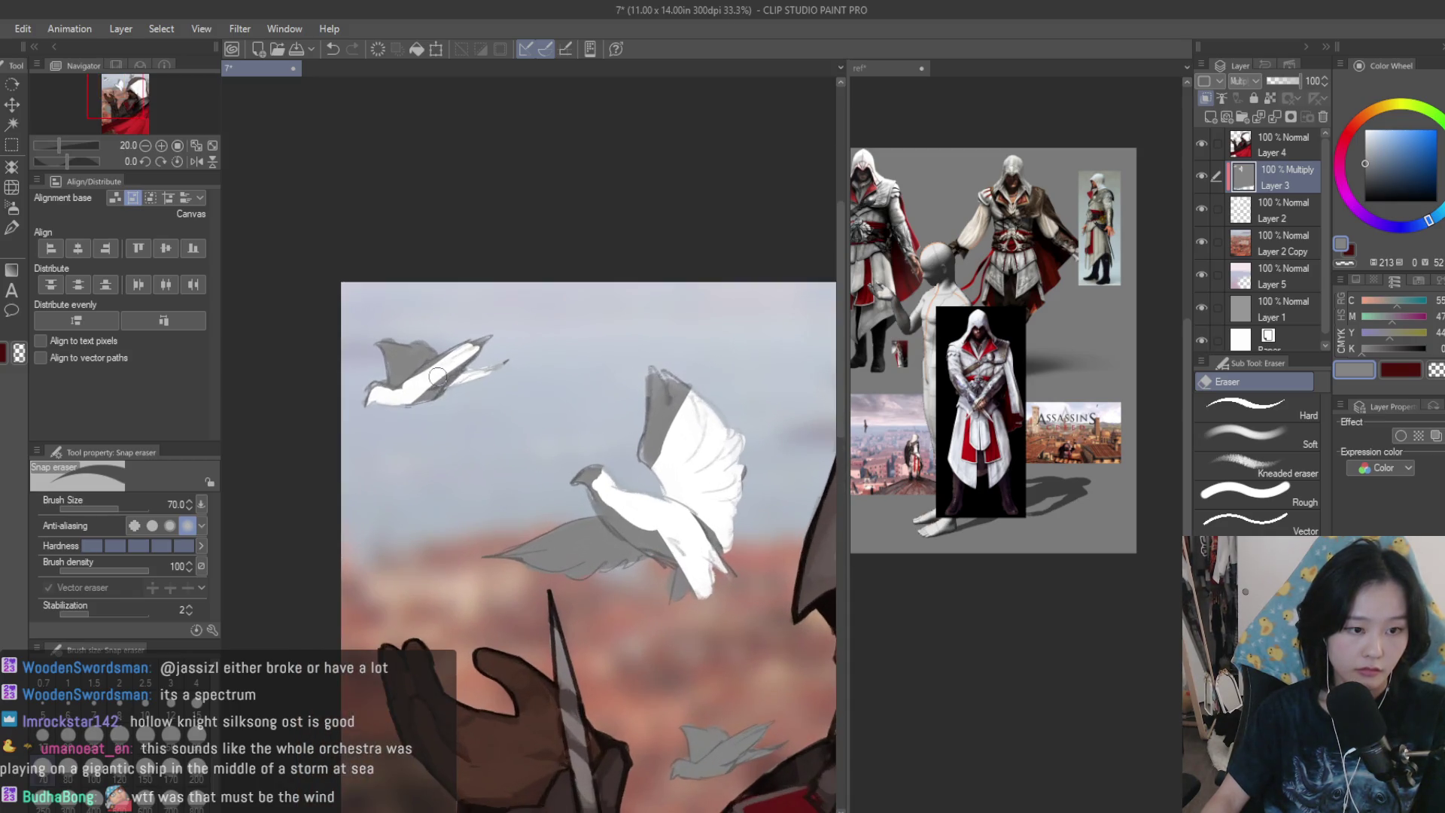
{"action": "scroll", "coordinate": [549, 335], "scroll_direction": "down", "scroll_amount": 3}
{"action": "scroll", "coordinate": [573, 468], "scroll_direction": "up", "scroll_amount": 5}
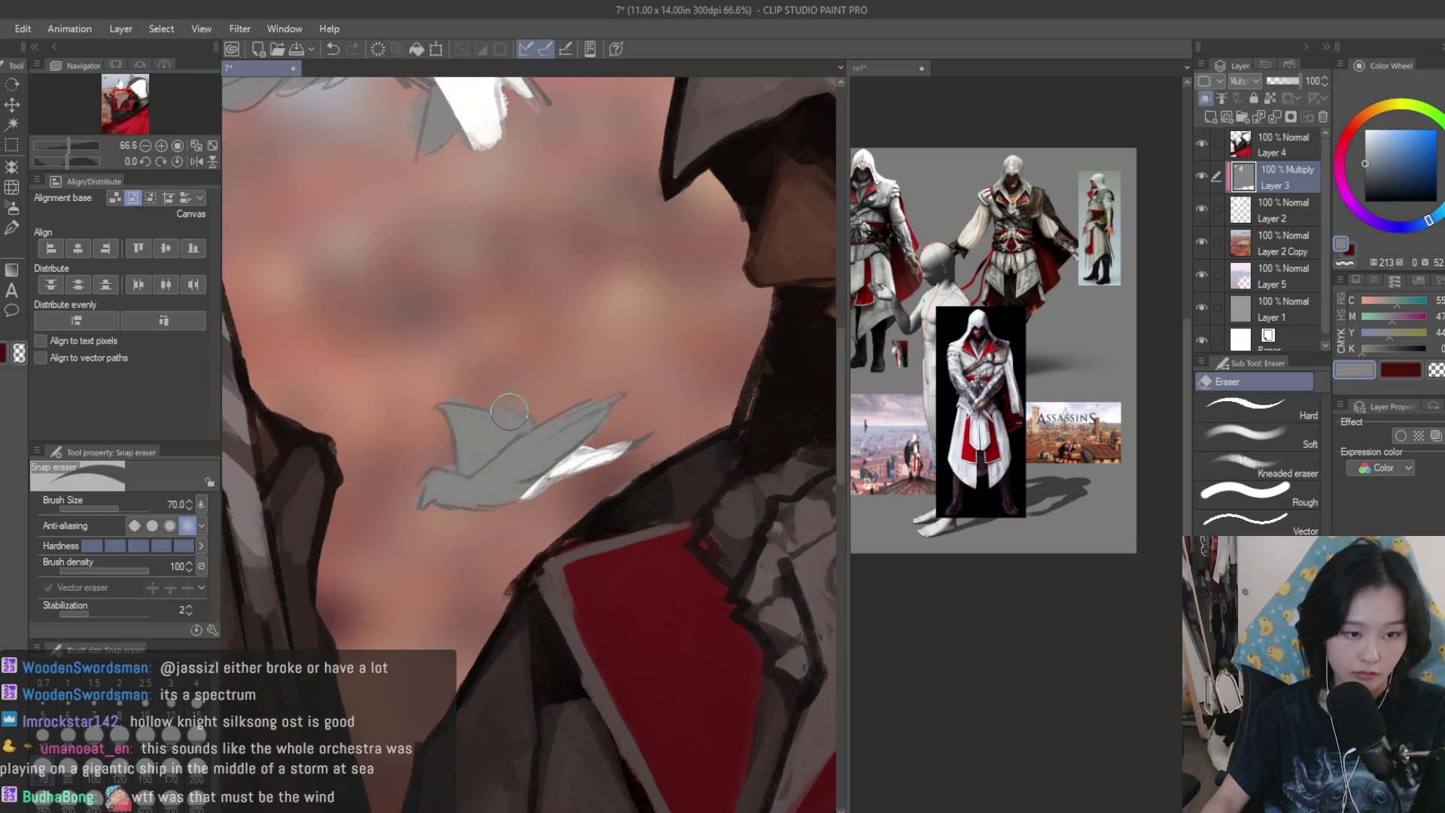
- Restore white on the collar dove, the lower dove's wings, and the dove above the hood
{"action": "mouse_move", "coordinate": [508, 412]}
{"action": "left_mouse_down"}
{"action": "mouse_move", "coordinate": [531, 422]}
{"action": "mouse_move", "coordinate": [503, 498]}
{"action": "mouse_move", "coordinate": [411, 507]}
{"action": "left_mouse_up"}
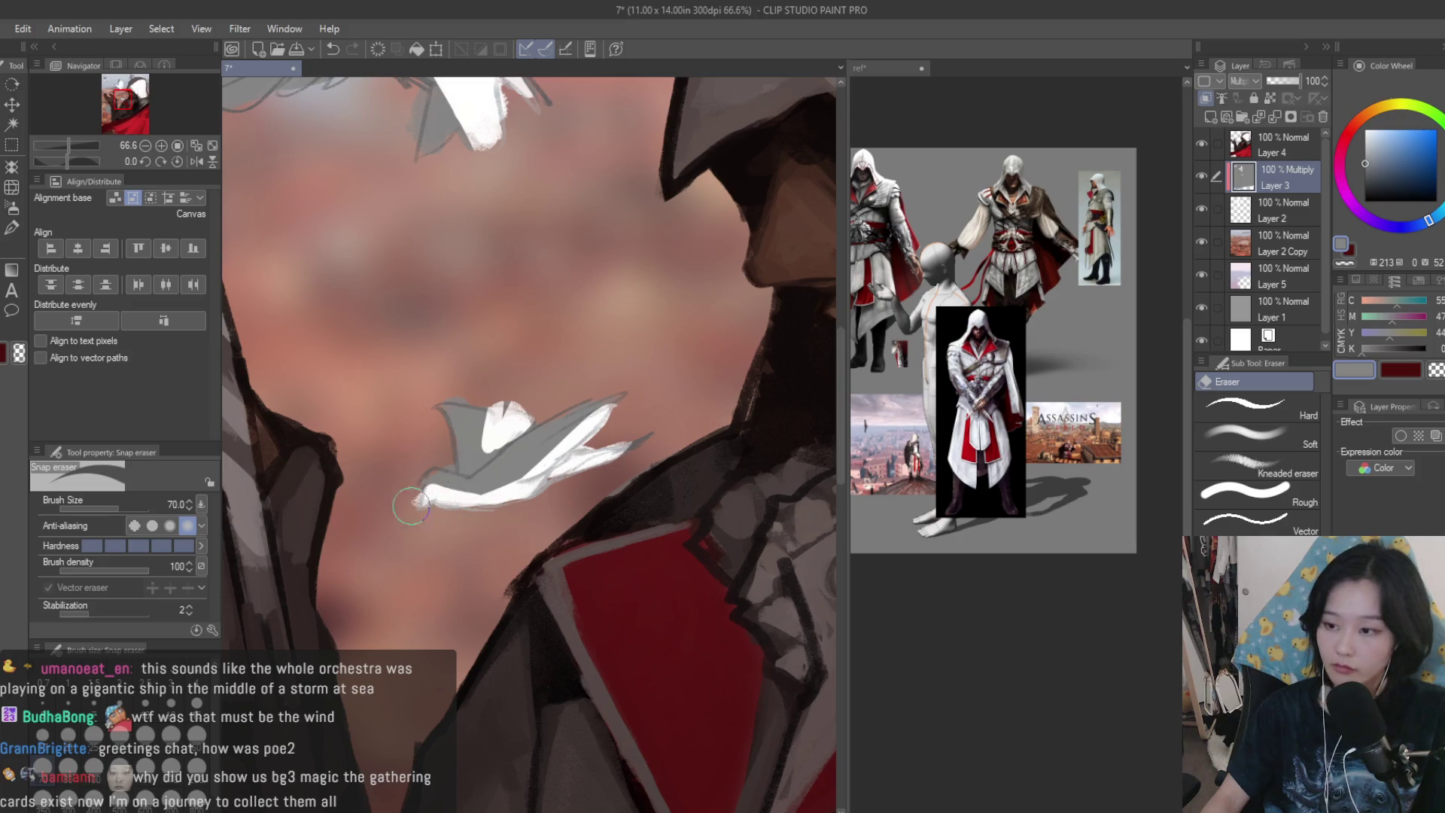
{"action": "scroll", "coordinate": [411, 507], "scroll_direction": "down", "scroll_amount": 4}
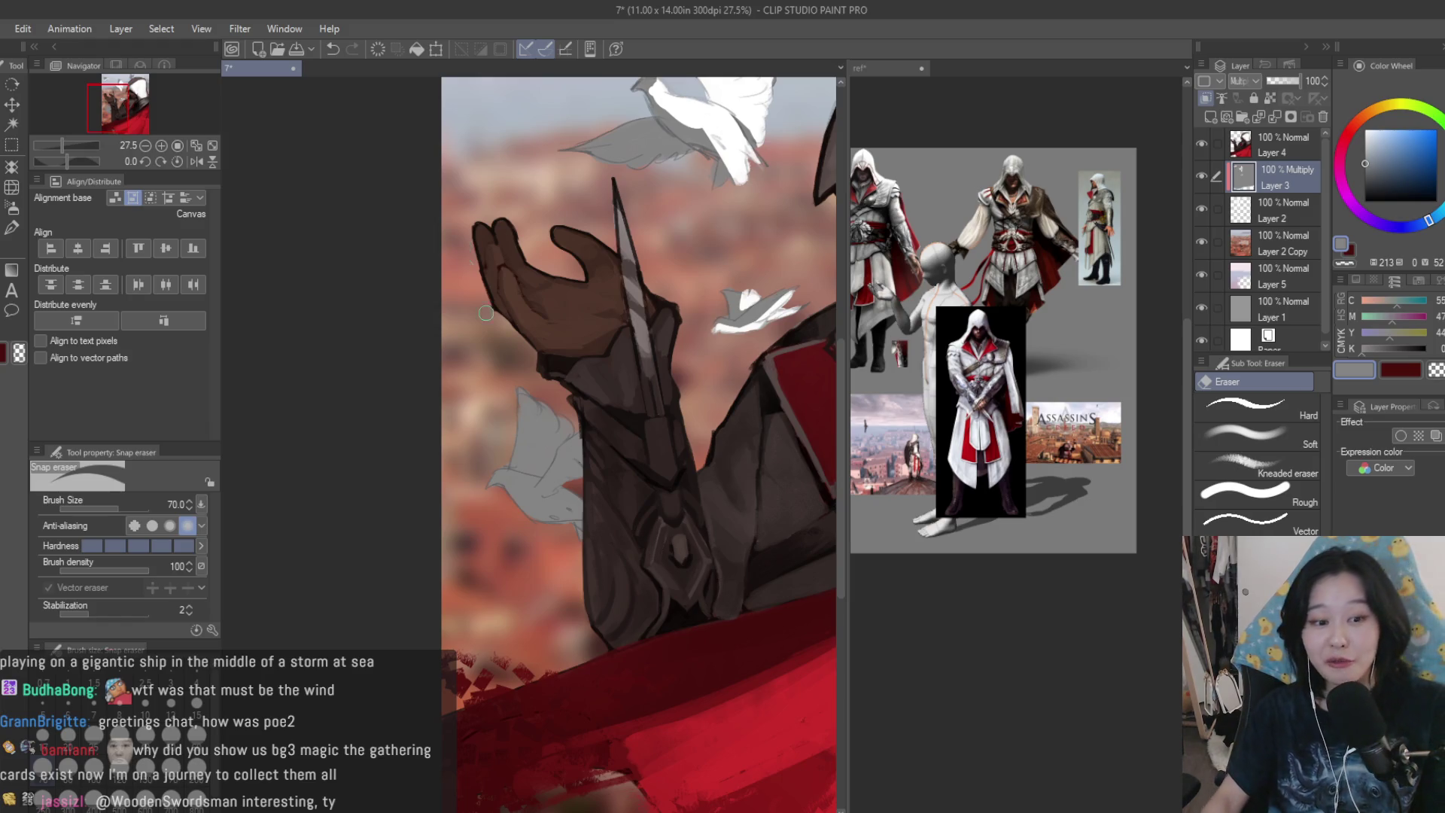
{"action": "scroll", "coordinate": [550, 452], "scroll_direction": "up", "scroll_amount": 4}
{"action": "mouse_move", "coordinate": [657, 489]}
{"action": "left_mouse_down"}
{"action": "mouse_move", "coordinate": [563, 566]}
{"action": "mouse_move", "coordinate": [602, 584]}
{"action": "mouse_move", "coordinate": [644, 634]}
{"action": "mouse_move", "coordinate": [591, 624]}
{"action": "mouse_move", "coordinate": [573, 602]}
{"action": "mouse_move", "coordinate": [519, 610]}
{"action": "mouse_move", "coordinate": [558, 599]}
{"action": "mouse_move", "coordinate": [491, 557]}
{"action": "mouse_move", "coordinate": [450, 570]}
{"action": "left_mouse_up"}
{"action": "mouse_move", "coordinate": [545, 414]}
{"action": "left_mouse_down"}
{"action": "mouse_move", "coordinate": [595, 422]}
{"action": "mouse_move", "coordinate": [542, 482]}
{"action": "left_mouse_up"}
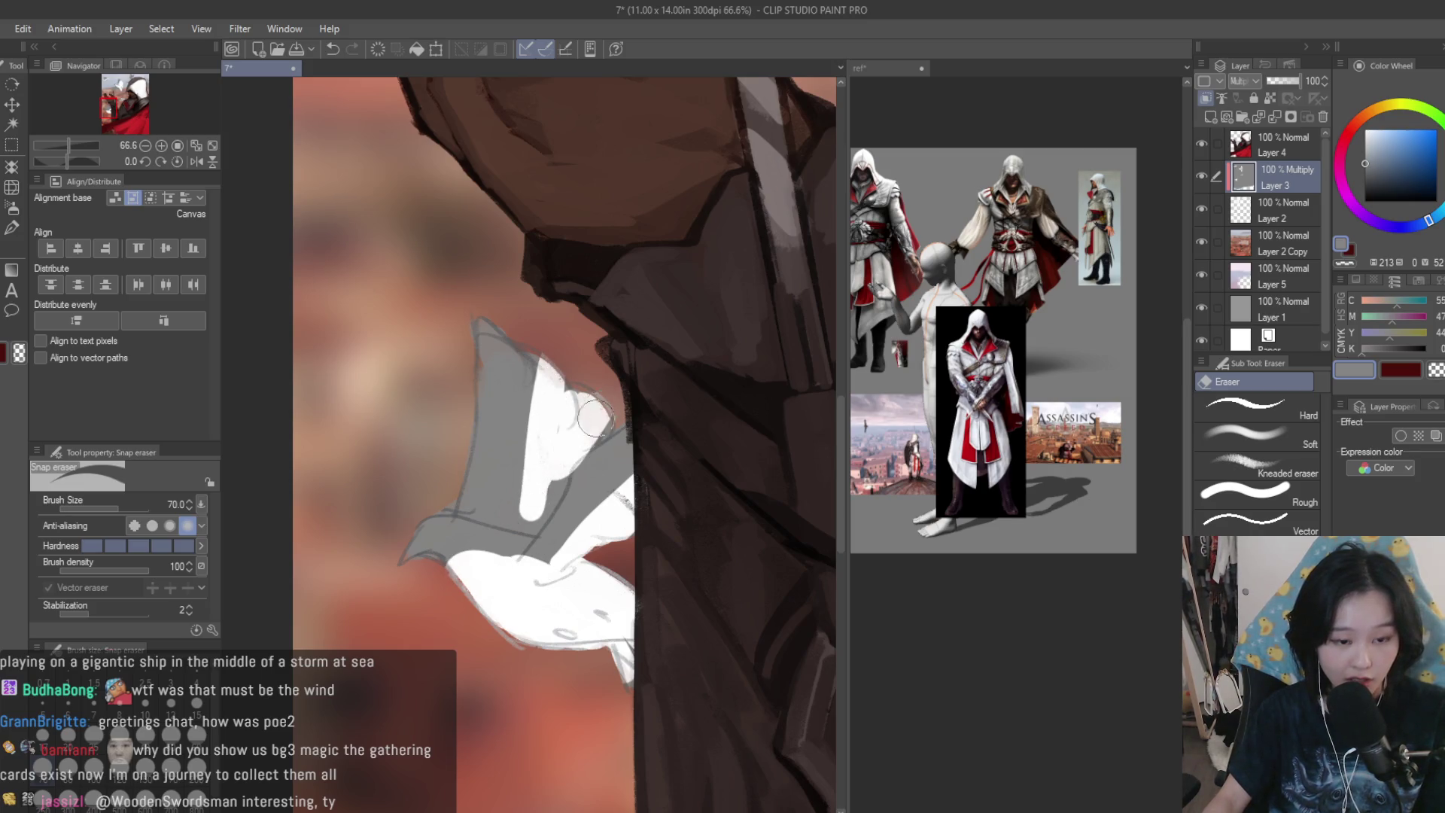
{"action": "scroll", "coordinate": [748, 533], "scroll_direction": "down", "scroll_amount": 5}
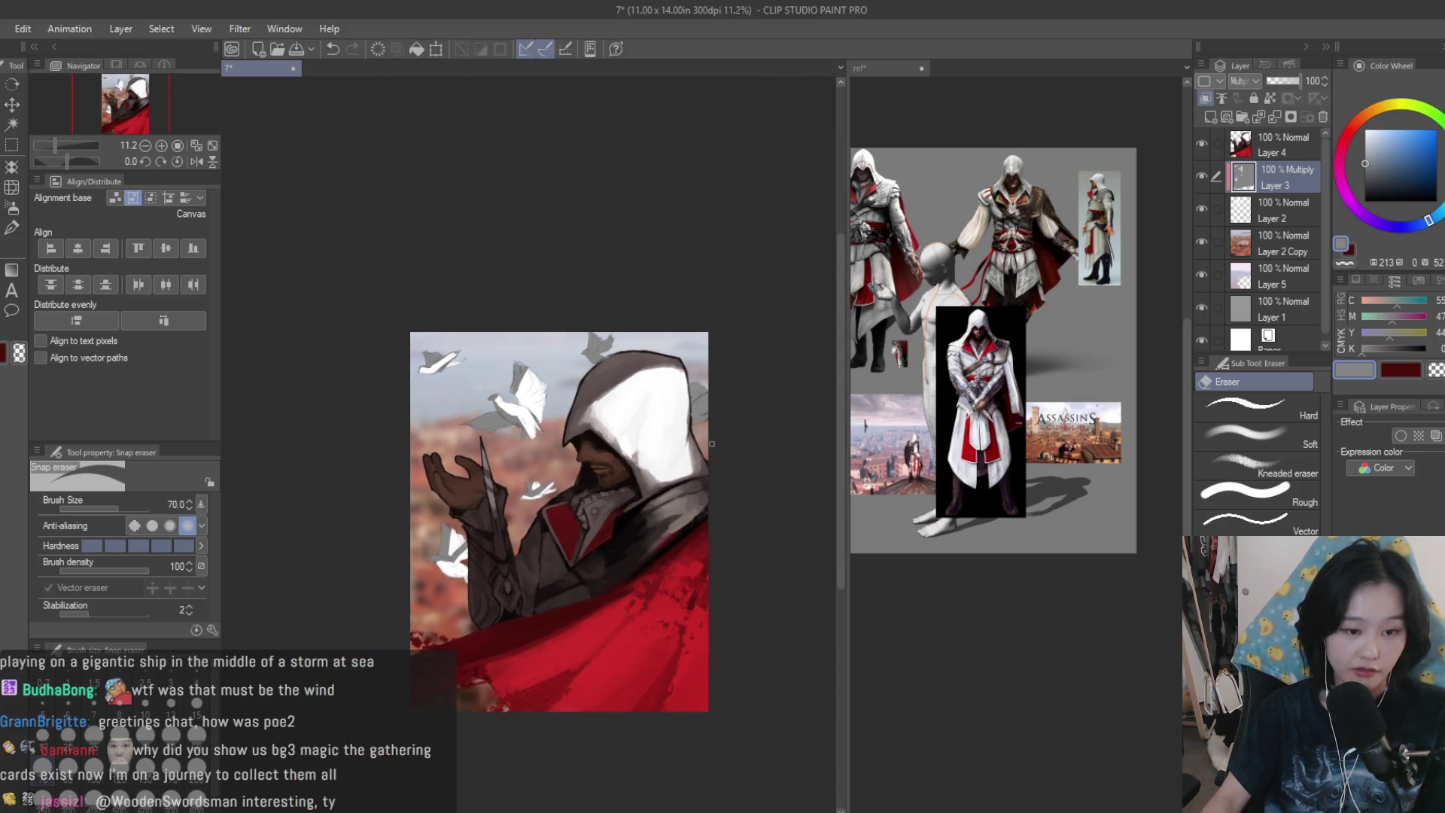
{"action": "scroll", "coordinate": [716, 424], "scroll_direction": "up", "scroll_amount": 4}
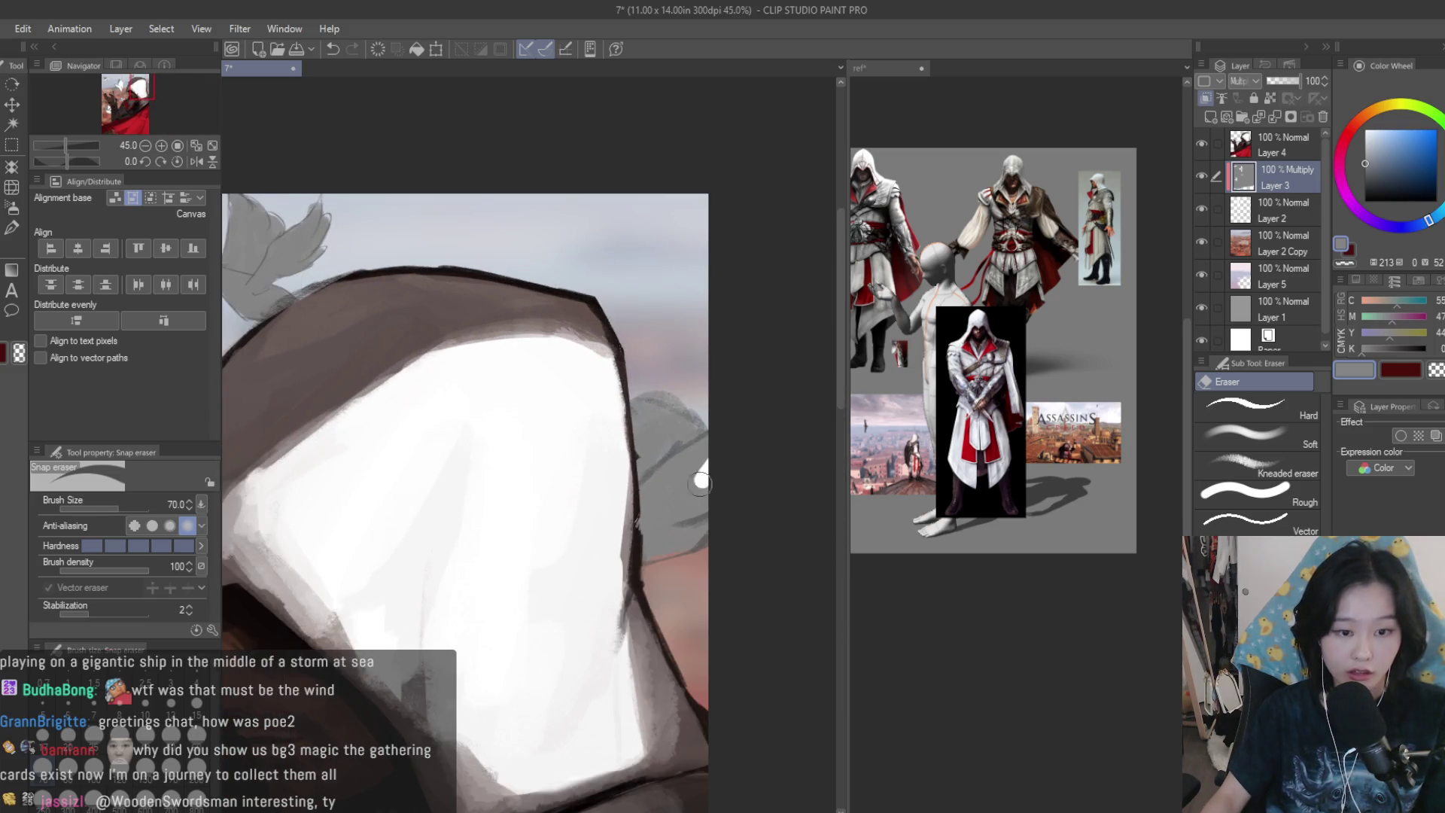
{"action": "scroll", "coordinate": [631, 553], "scroll_direction": "down", "scroll_amount": 2}
{"action": "scroll", "coordinate": [633, 407], "scroll_direction": "up", "scroll_amount": 3}
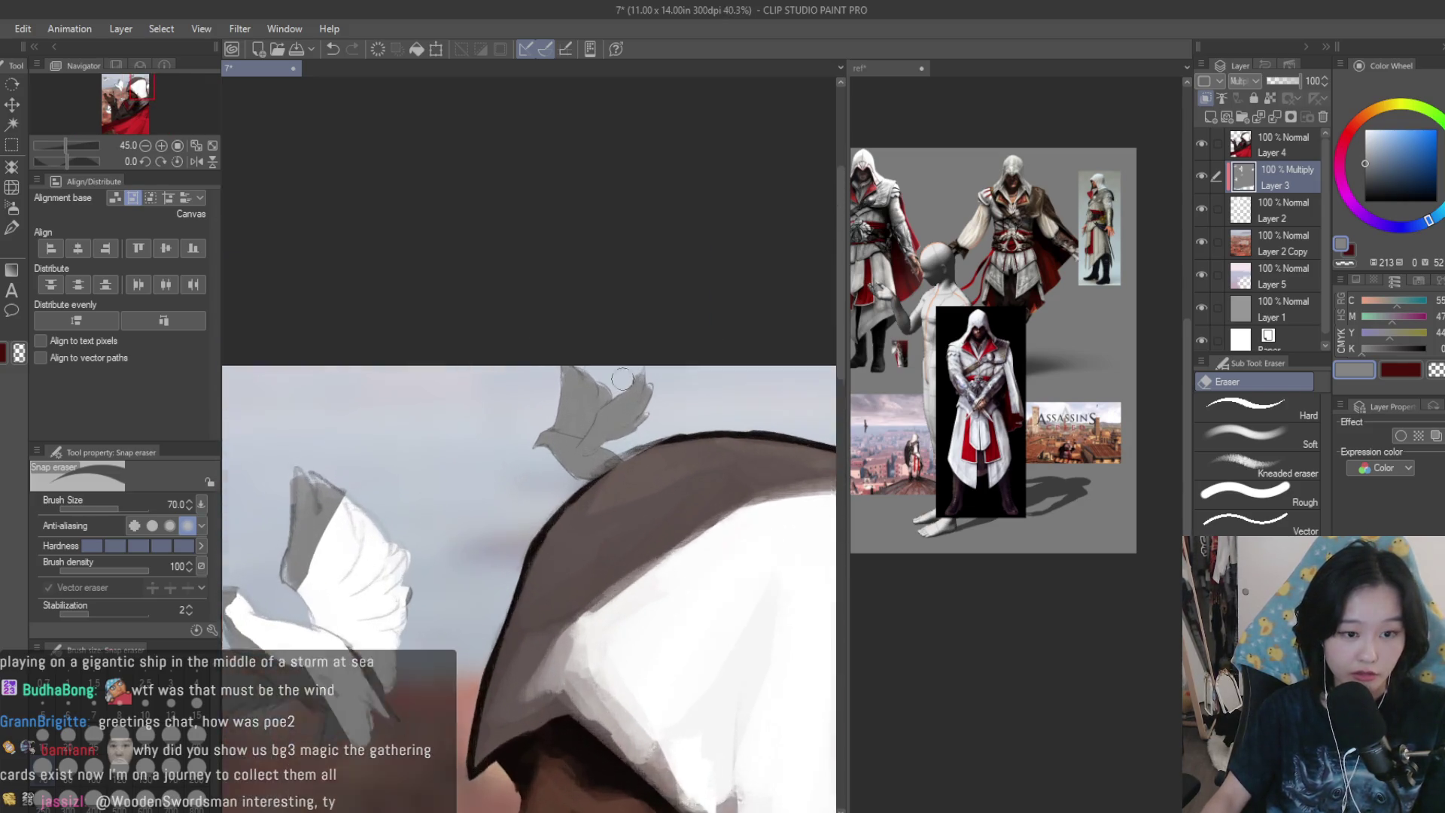
{"action": "mouse_move", "coordinate": [633, 407]}
{"action": "left_mouse_down"}
{"action": "mouse_move", "coordinate": [557, 482]}
{"action": "mouse_move", "coordinate": [489, 467]}
{"action": "mouse_move", "coordinate": [542, 508]}
{"action": "left_mouse_up"}
{"action": "scroll", "coordinate": [737, 397], "scroll_direction": "down", "scroll_amount": 5}
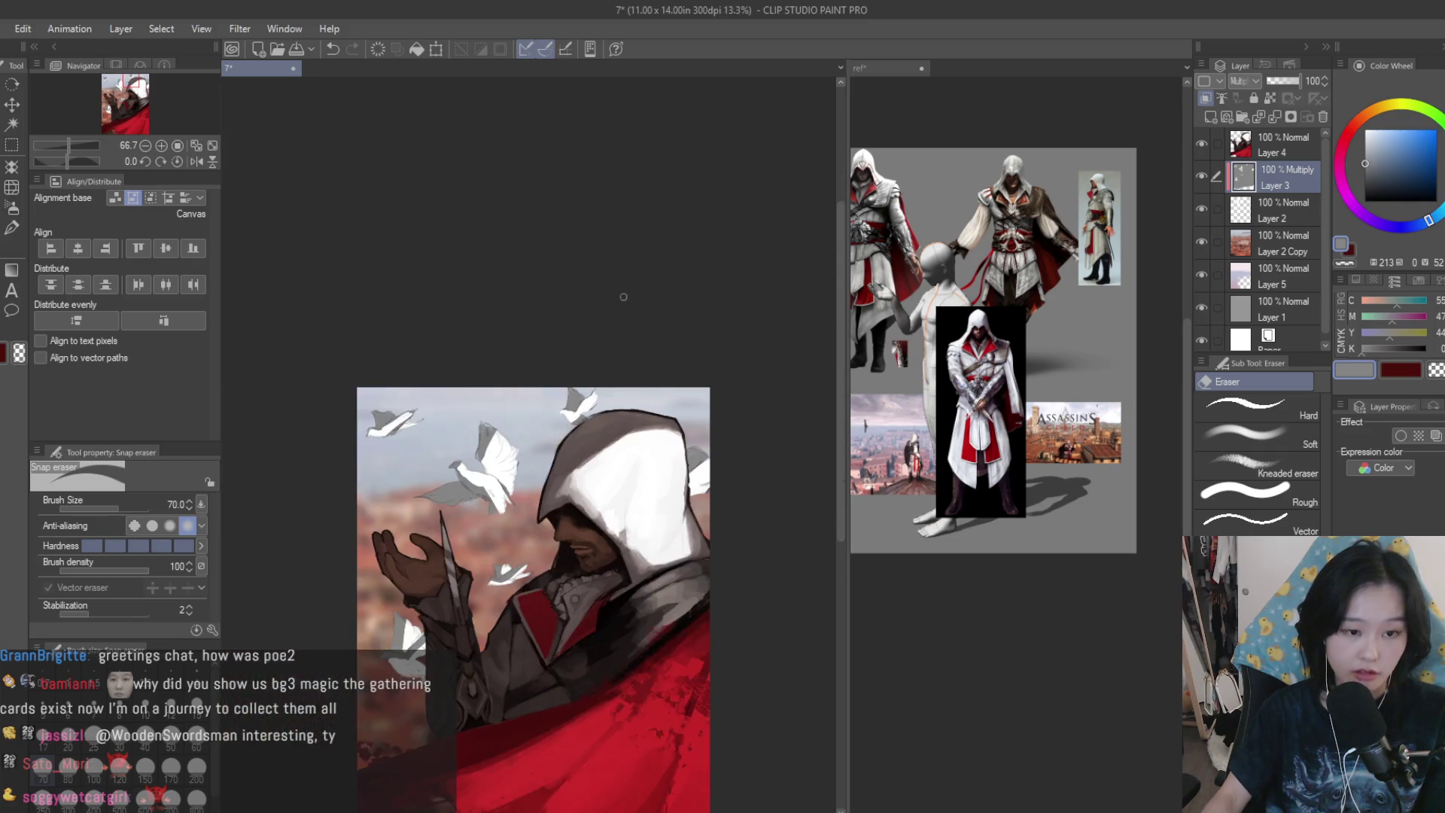
{"action": "scroll", "coordinate": [721, 357], "scroll_direction": "up", "scroll_amount": 3}
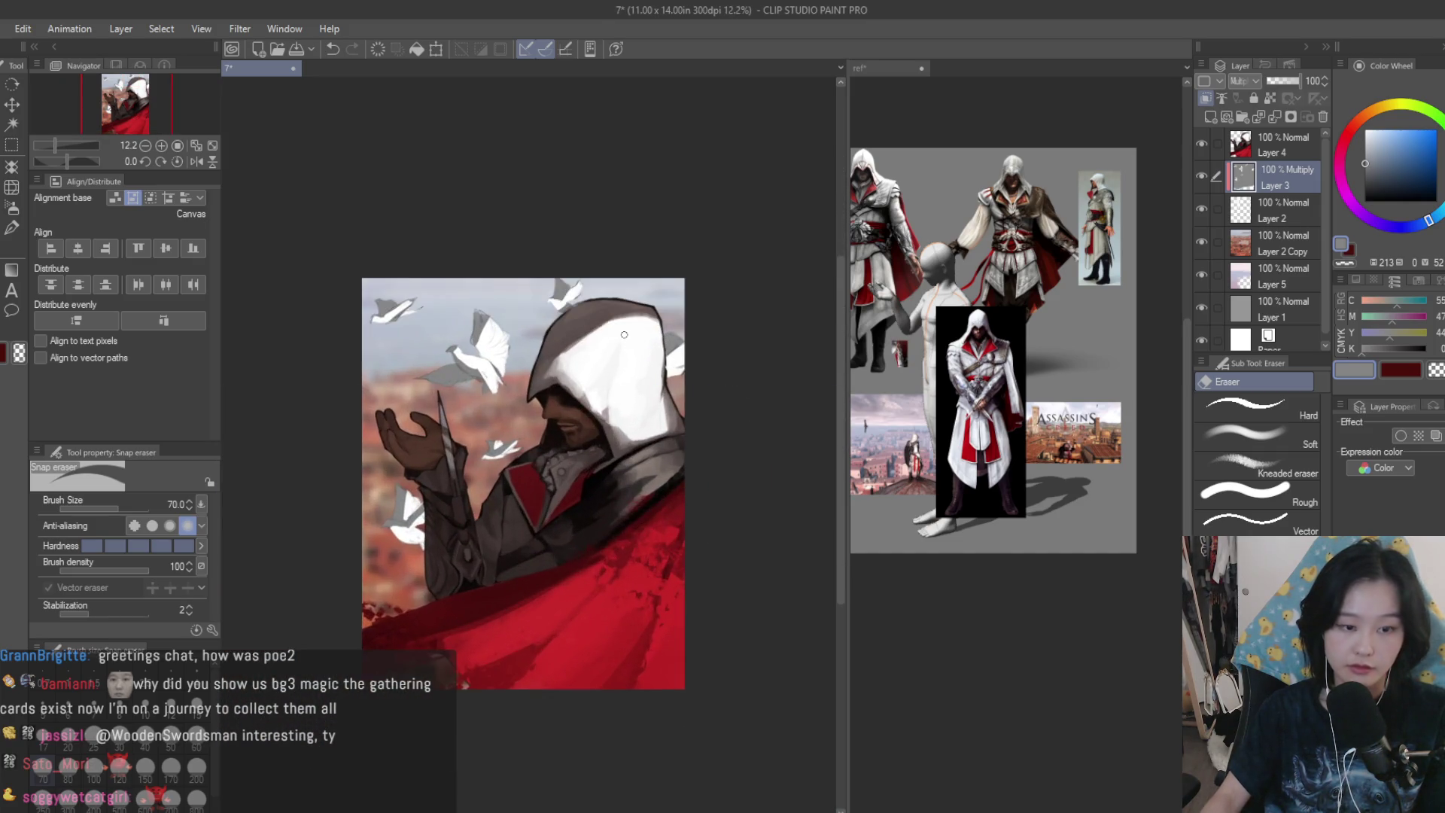
- Set Layer 3 as reference, sample sky blue for the soft airbrush, merge down, and save
{"action": "left_click", "coordinate": [1270, 98]}
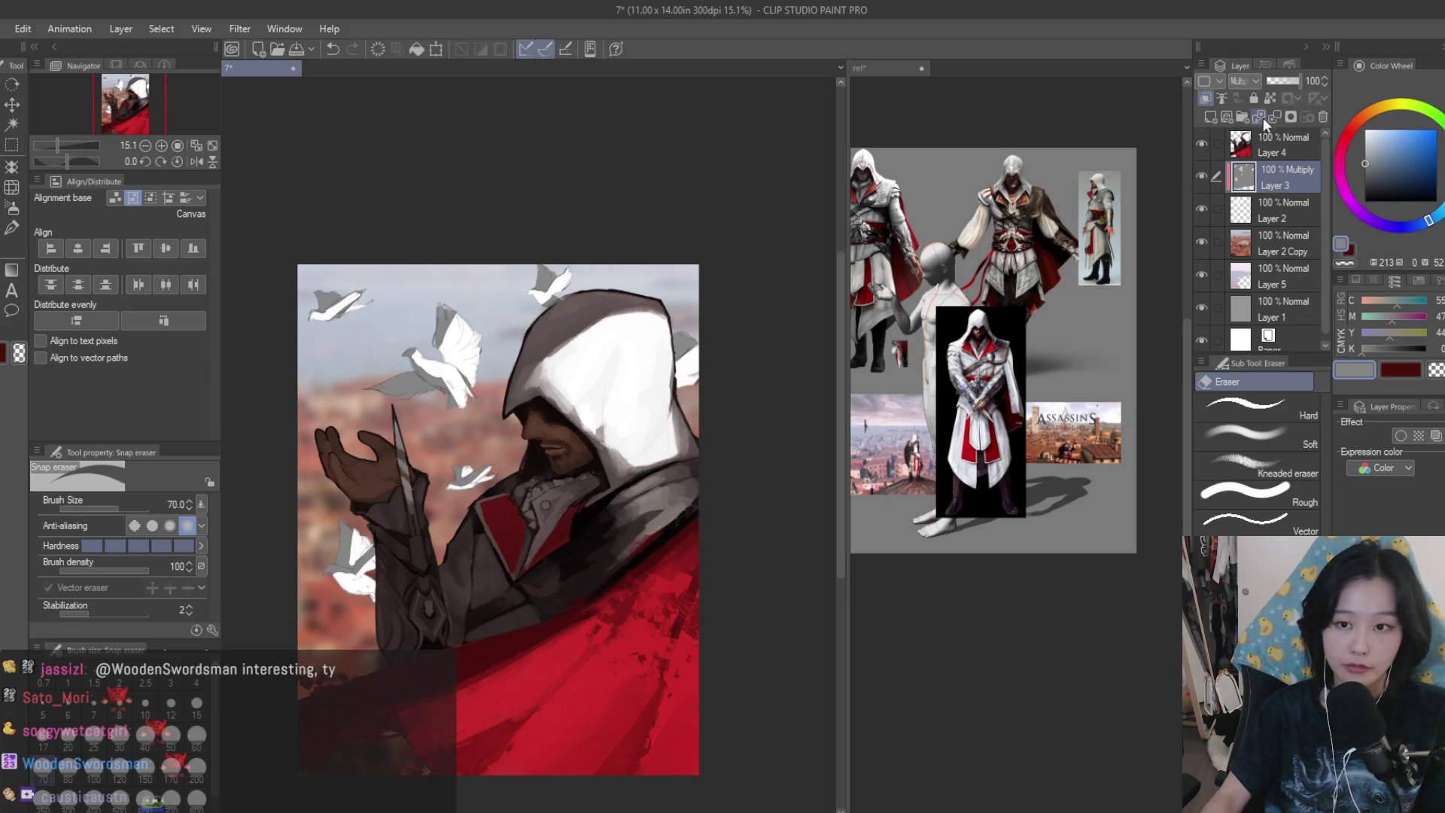
{"action": "key", "text": "b"}
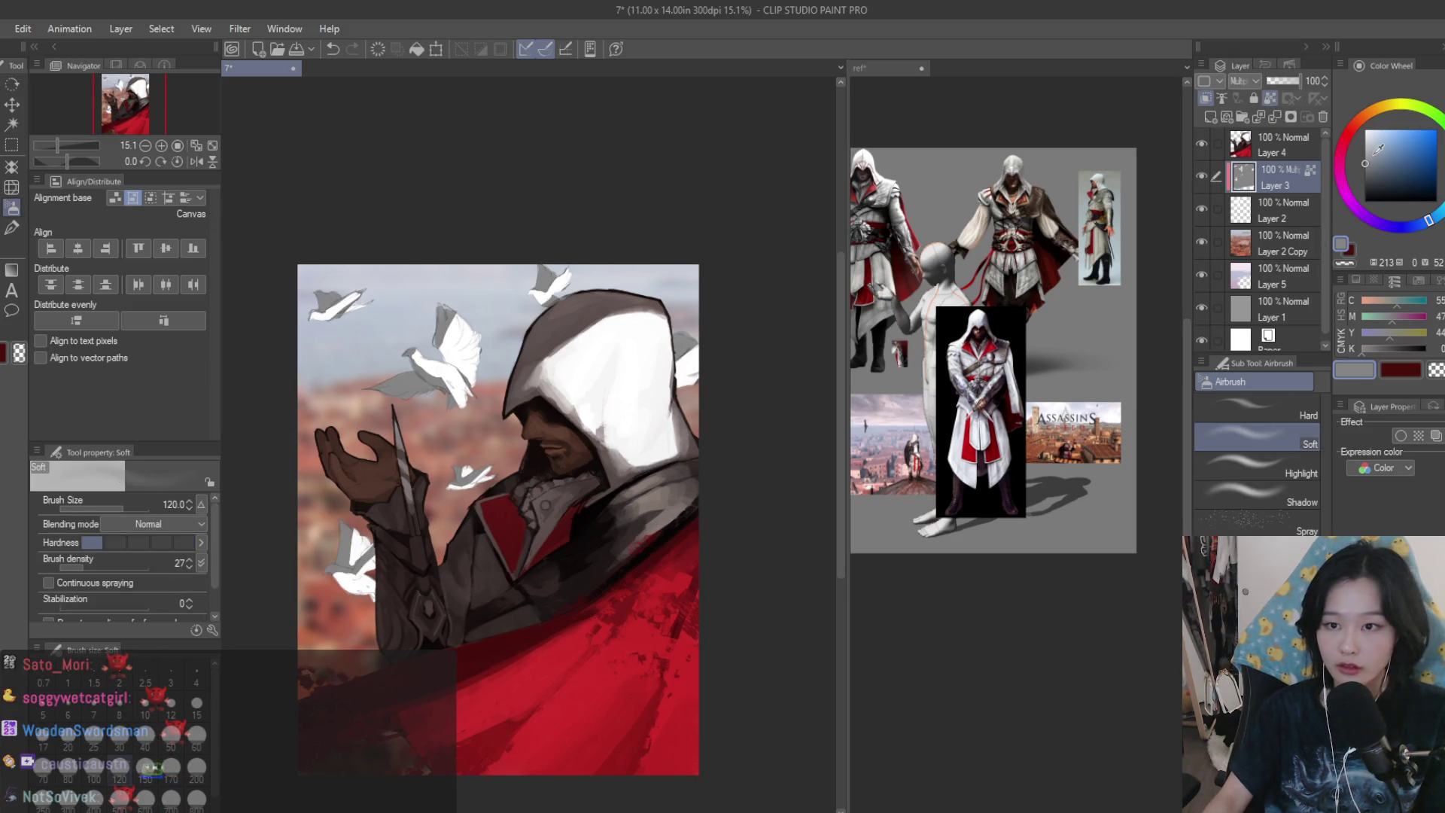
{"action": "left_click", "coordinate": [449, 286], "text": "alt"}
{"action": "scroll", "coordinate": [459, 308], "scroll_direction": "up", "scroll_amount": 3}
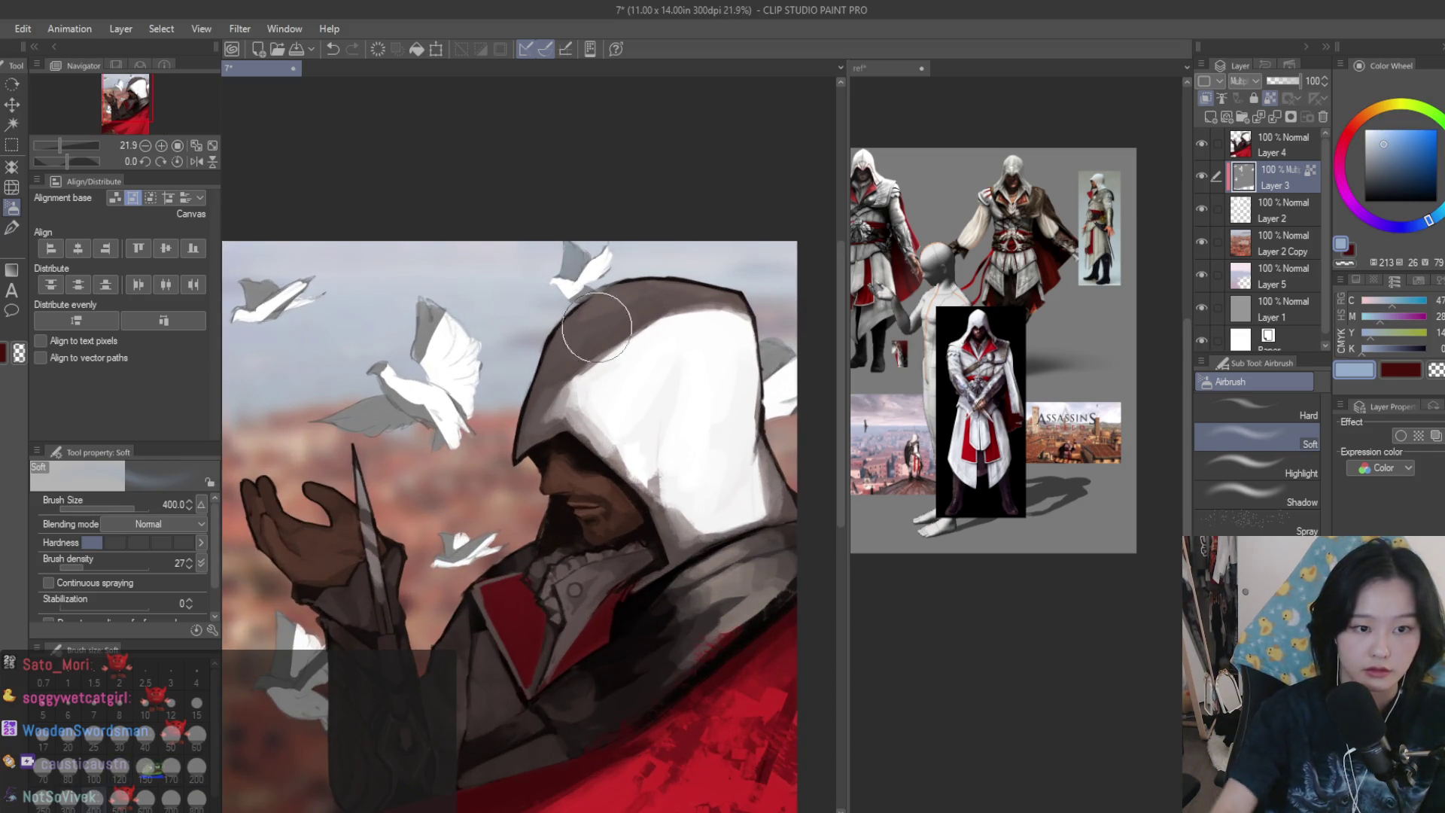
{"action": "scroll", "coordinate": [435, 399], "scroll_direction": "up", "scroll_amount": 1}
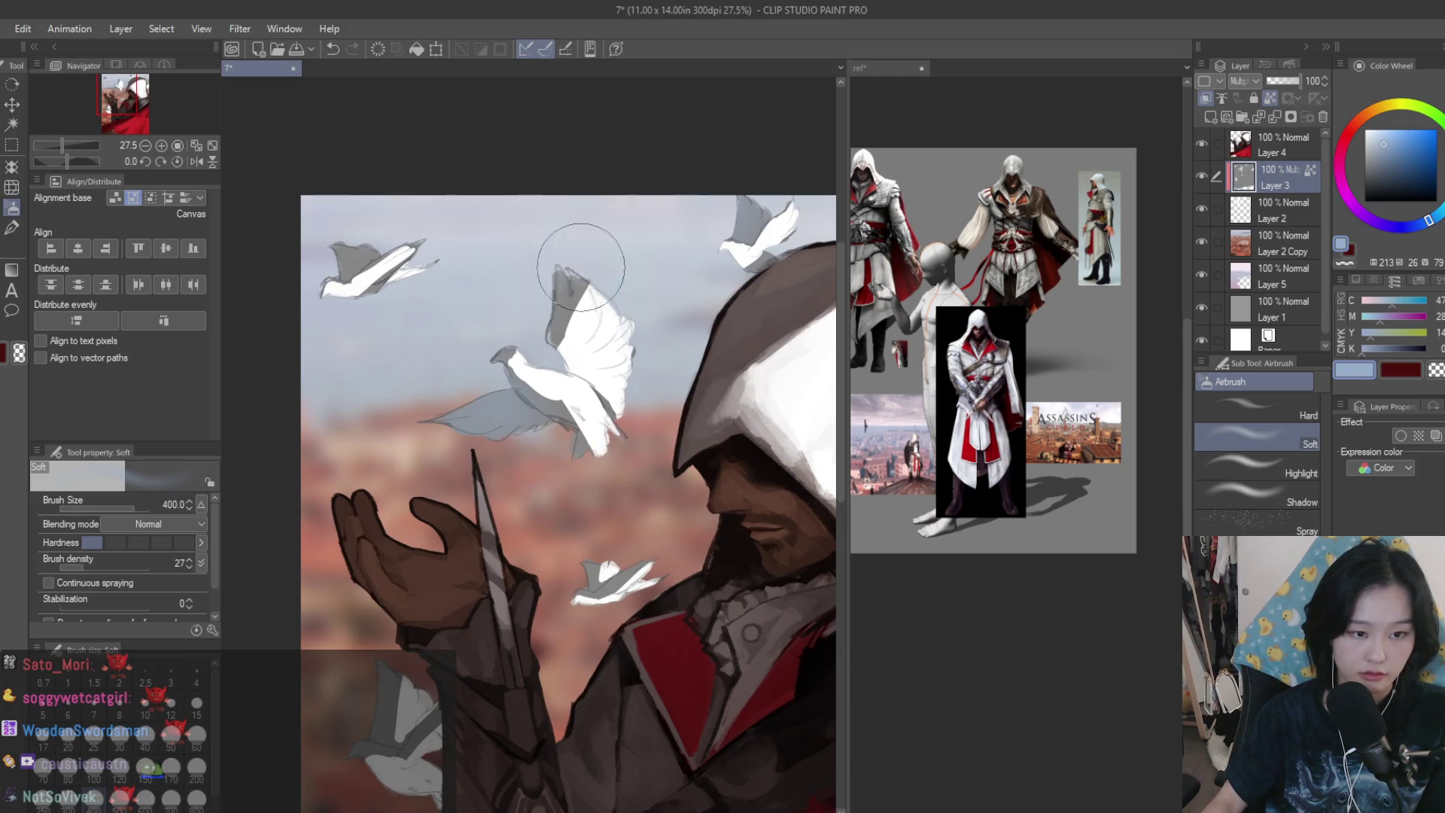
{"action": "scroll", "coordinate": [539, 500], "scroll_direction": "down", "scroll_amount": 1}
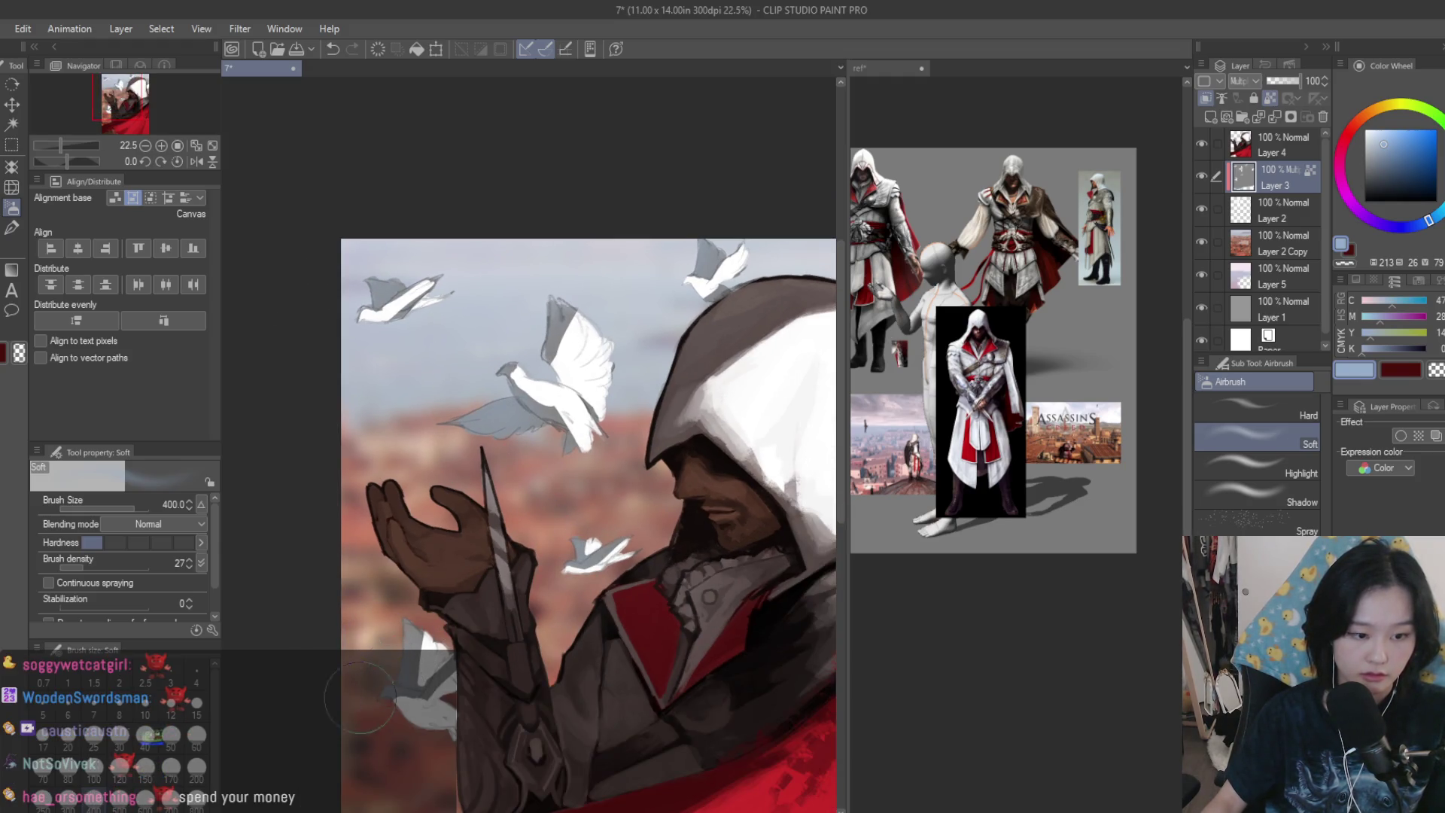
{"action": "scroll", "coordinate": [706, 365], "scroll_direction": "down", "scroll_amount": 5}
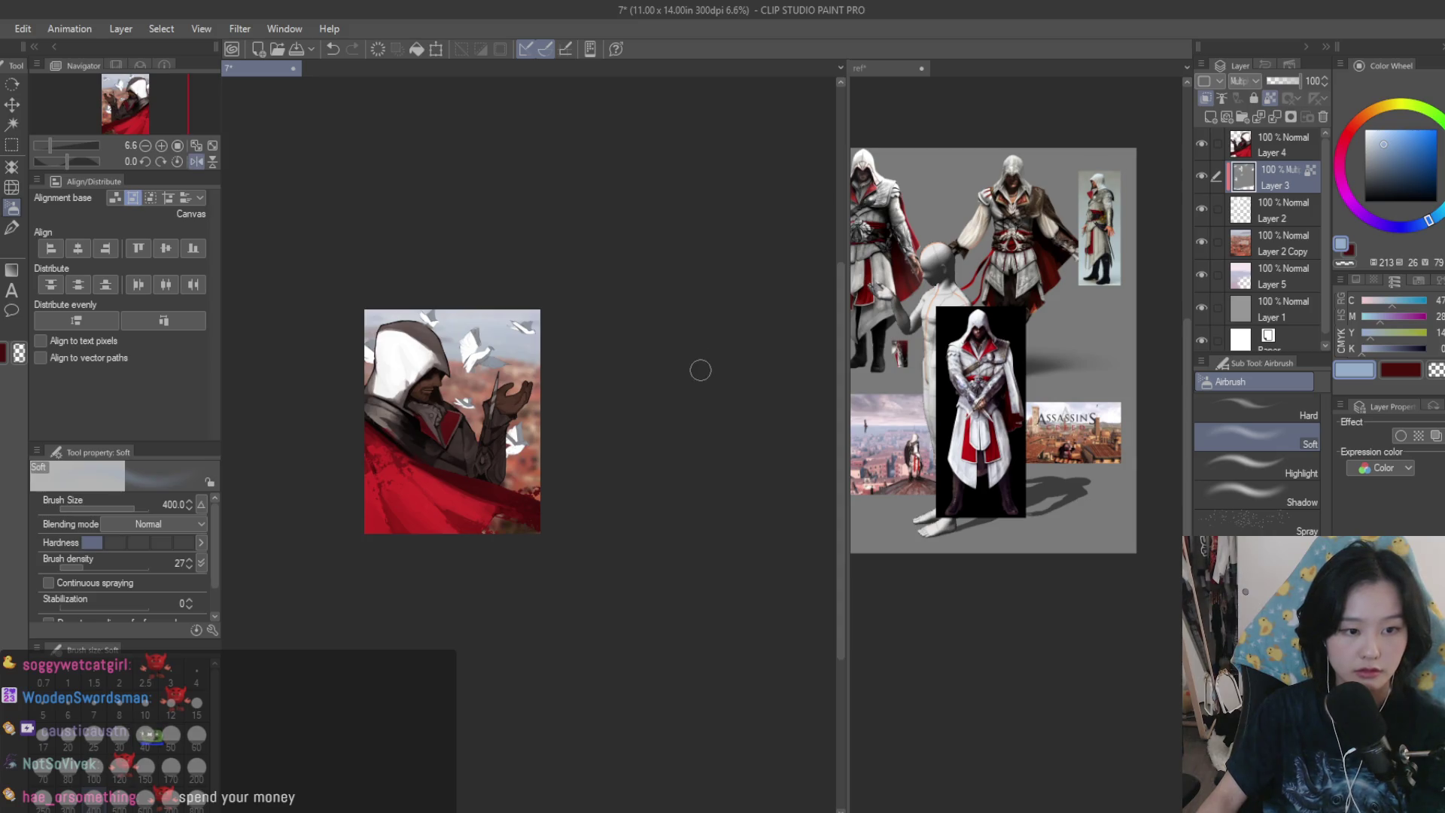
{"action": "scroll", "coordinate": [700, 368], "scroll_direction": "up", "scroll_amount": 4}
{"action": "key", "text": "ctrl+s"}
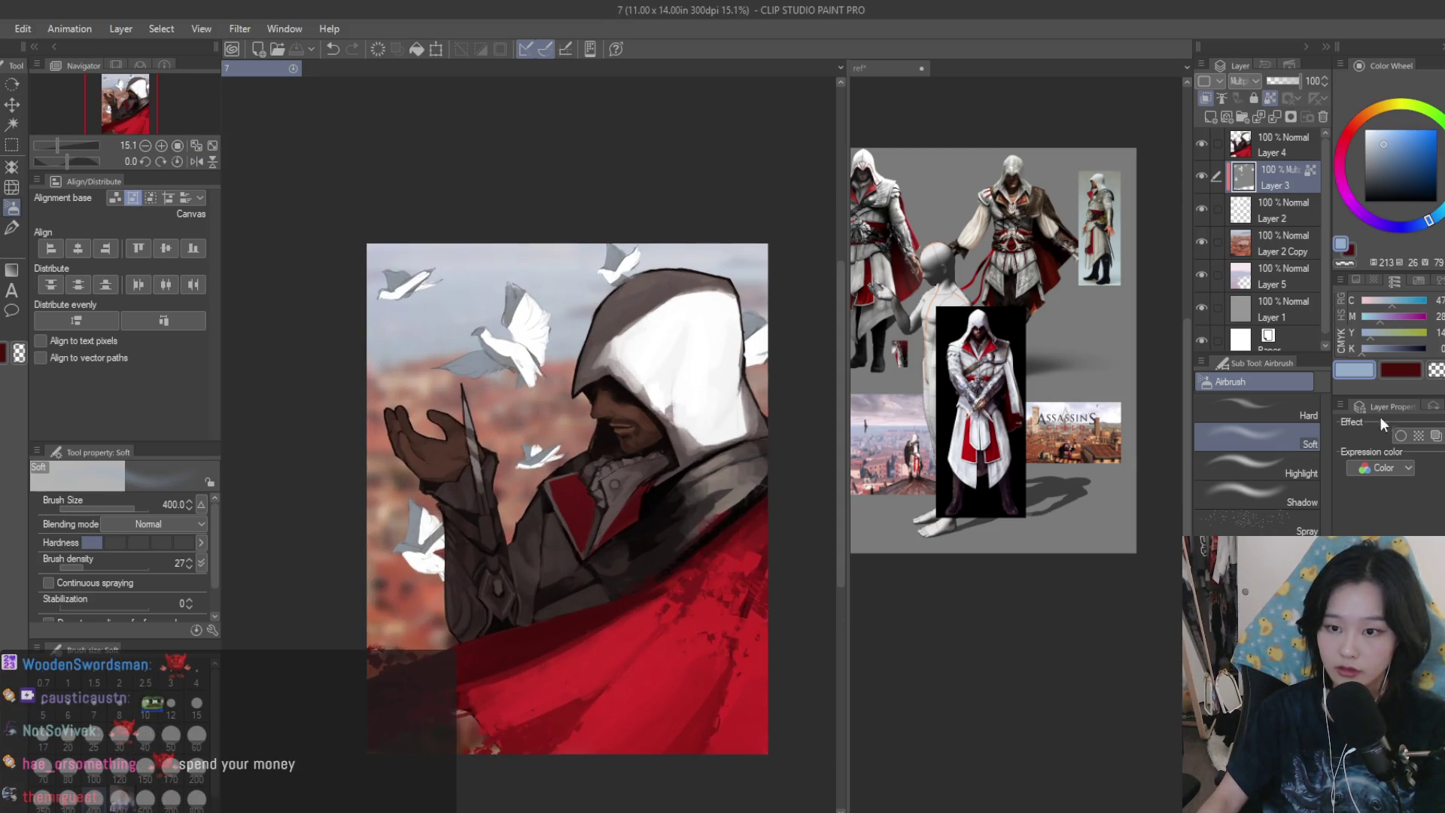
{"action": "key", "text": "ctrl+e"}
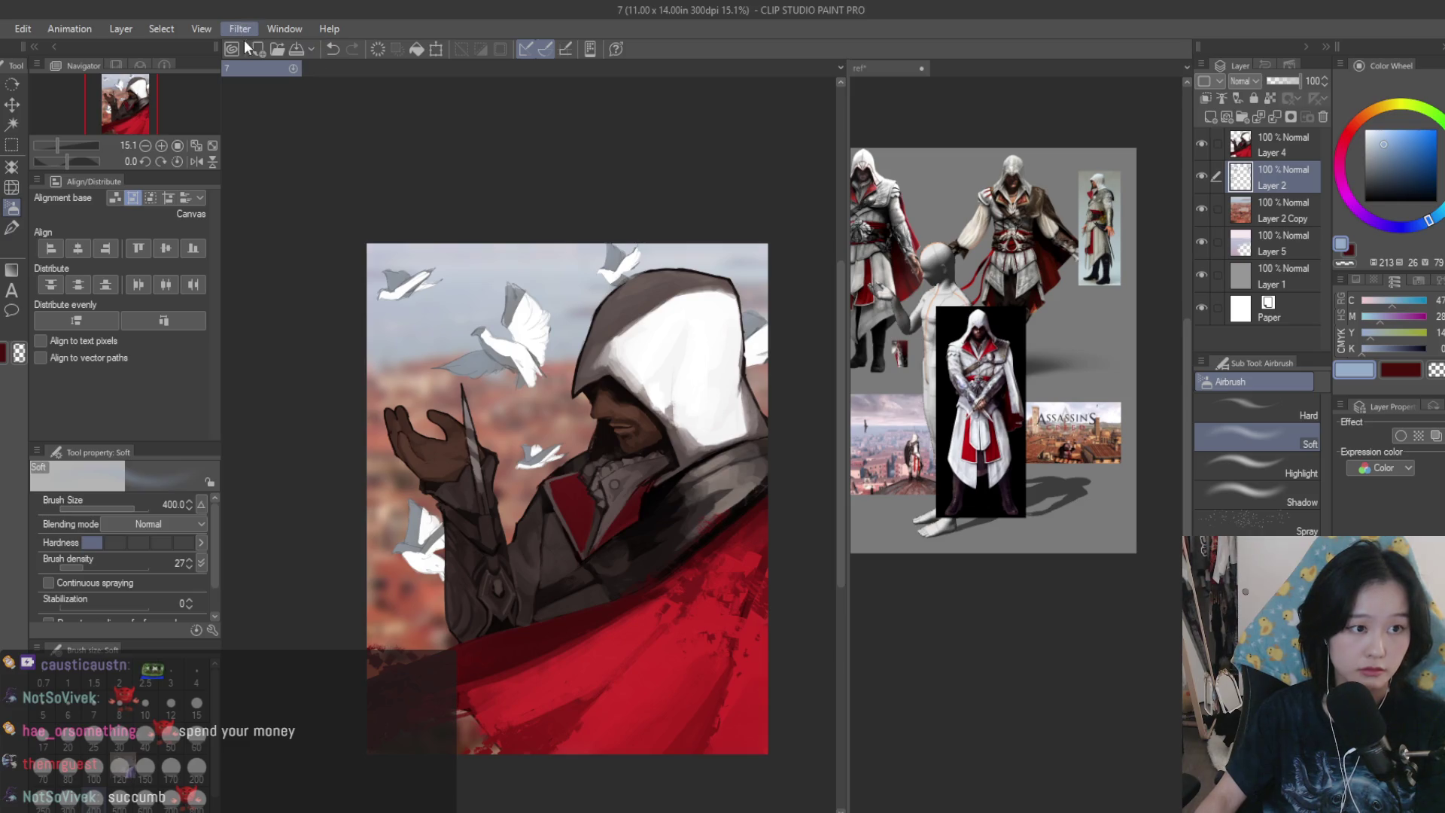
- Box-select several doves and paste a copy of them onto a new layer
{"action": "key", "text": "m"}
{"action": "scroll", "coordinate": [456, 357], "scroll_direction": "up", "scroll_amount": 1}
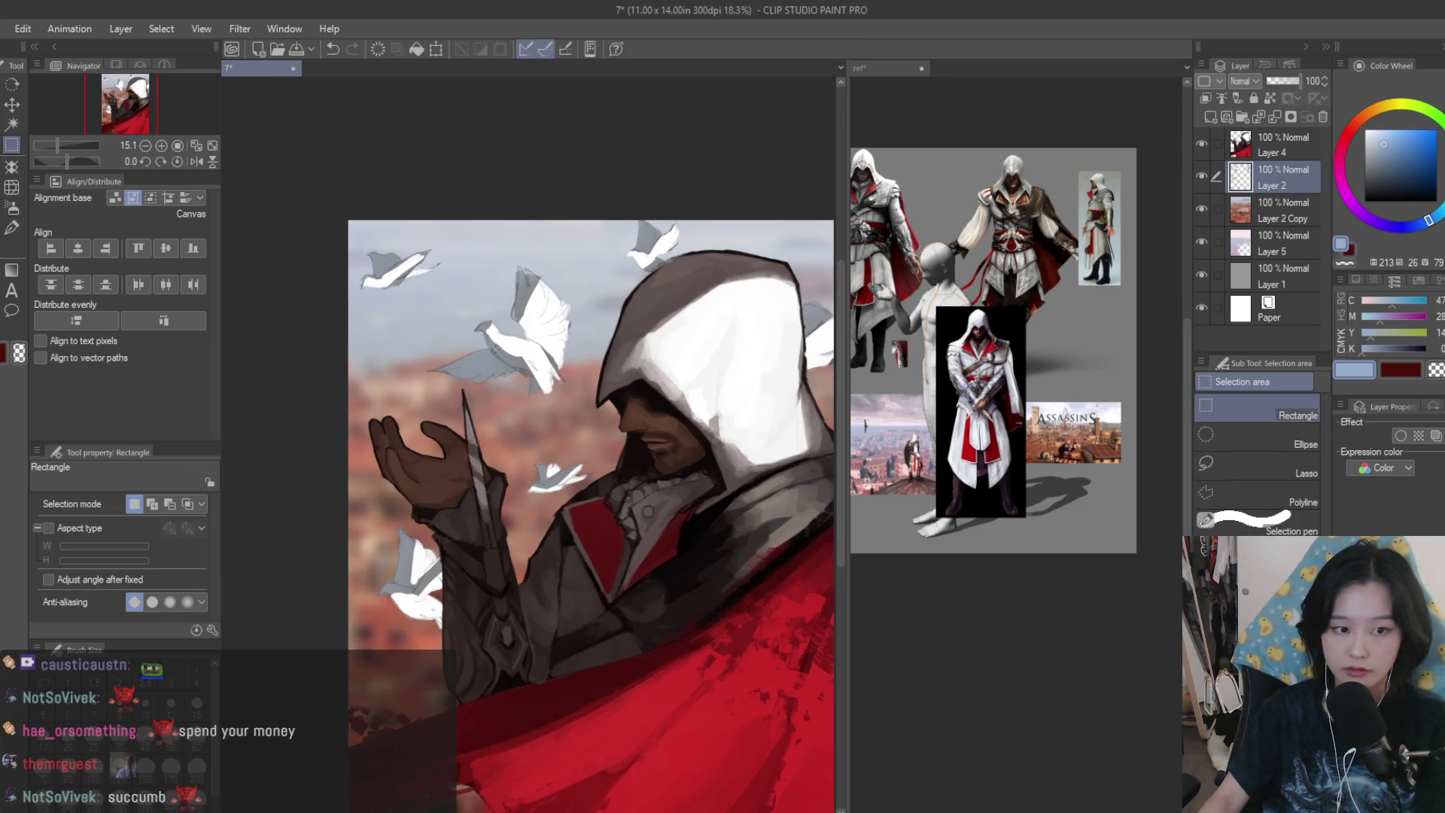
{"action": "left_click_drag", "start_coordinate": [580, 253], "coordinate": [472, 421]}
{"action": "left_click_drag", "start_coordinate": [527, 319], "coordinate": [410, 406]}
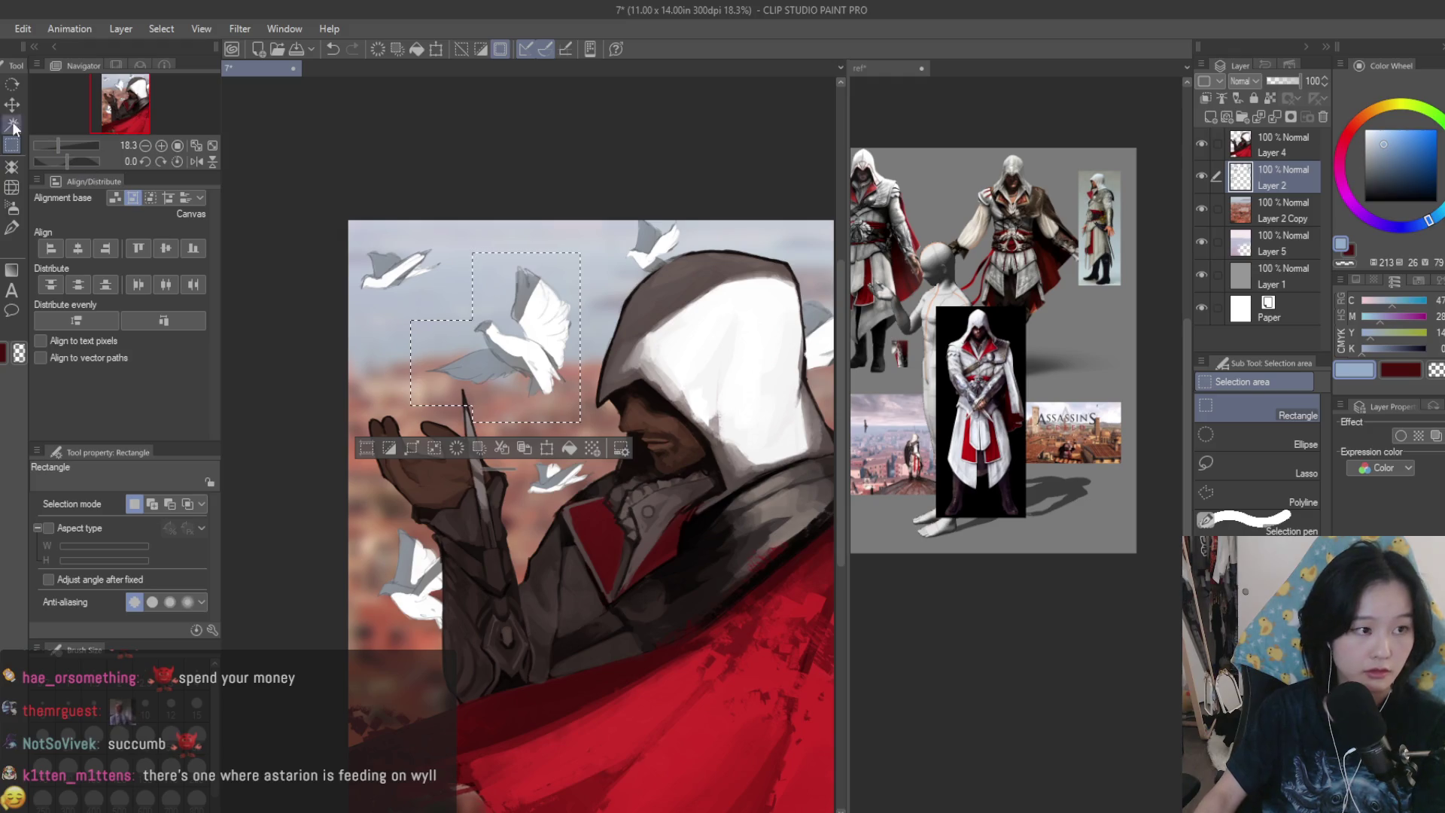
{"action": "key", "text": "k"}
{"action": "key", "text": "ctrl+c"}
{"action": "key", "text": "ctrl+v"}
{"action": "key", "text": "ctrl+d"}
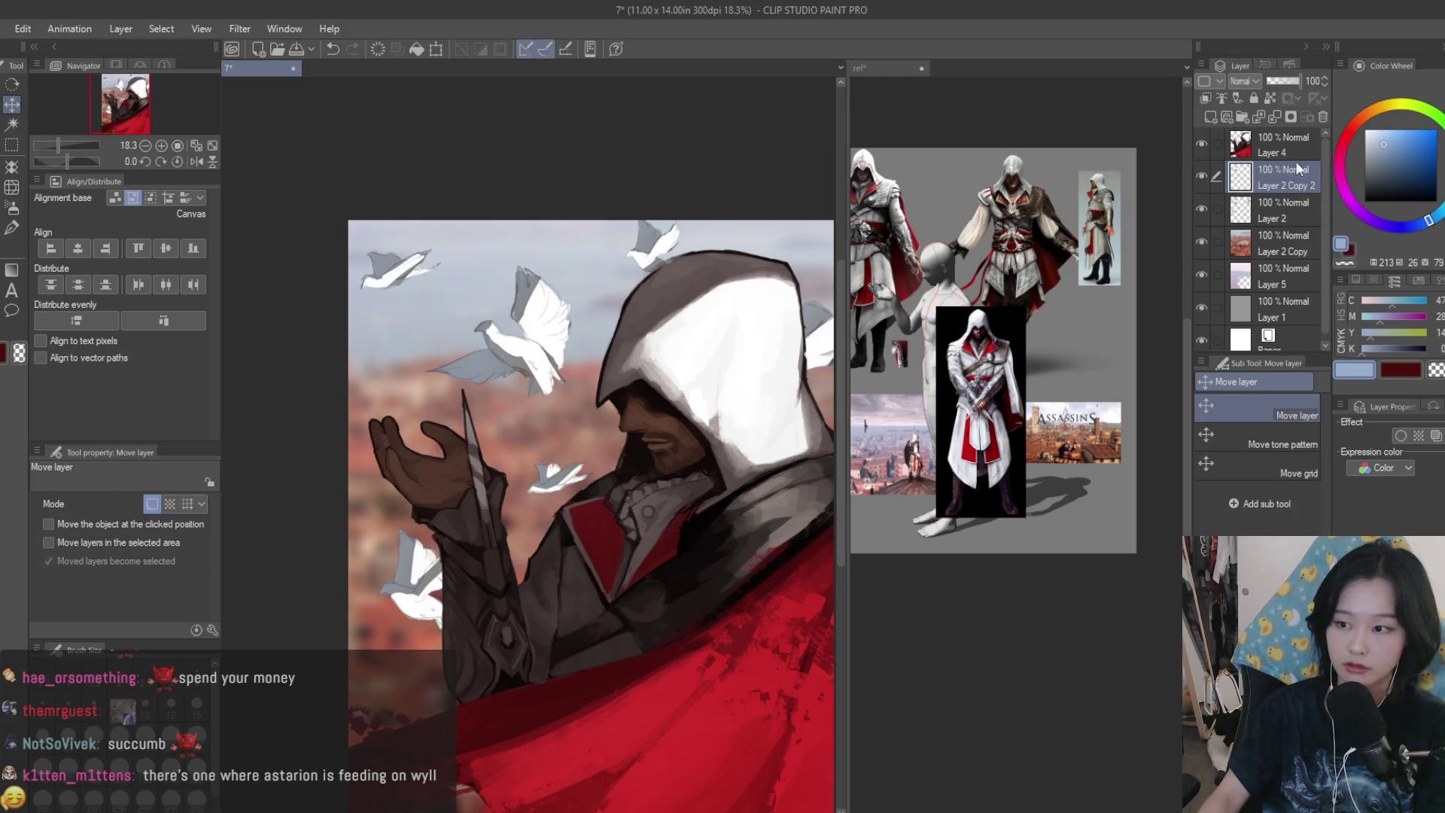
- Enlarge the pasted doves into the lower-right foreground and apply a Gaussian Blur to them
{"action": "scroll", "coordinate": [602, 256], "scroll_direction": "down", "scroll_amount": 2}
{"action": "key", "text": "ctrl+t"}
{"action": "mouse_move", "coordinate": [600, 337]}
{"action": "left_mouse_down"}
{"action": "mouse_move", "coordinate": [822, 307]}
{"action": "mouse_move", "coordinate": [804, 316]}
{"action": "mouse_move", "coordinate": [726, 645]}
{"action": "mouse_move", "coordinate": [784, 307]}
{"action": "mouse_move", "coordinate": [635, 482]}
{"action": "mouse_move", "coordinate": [633, 455]}
{"action": "mouse_move", "coordinate": [775, 565]}
{"action": "mouse_move", "coordinate": [720, 550]}
{"action": "mouse_move", "coordinate": [749, 560]}
{"action": "left_mouse_up"}
{"action": "key", "text": "Return"}
{"action": "scroll", "coordinate": [753, 527], "scroll_direction": "up", "scroll_amount": 1}
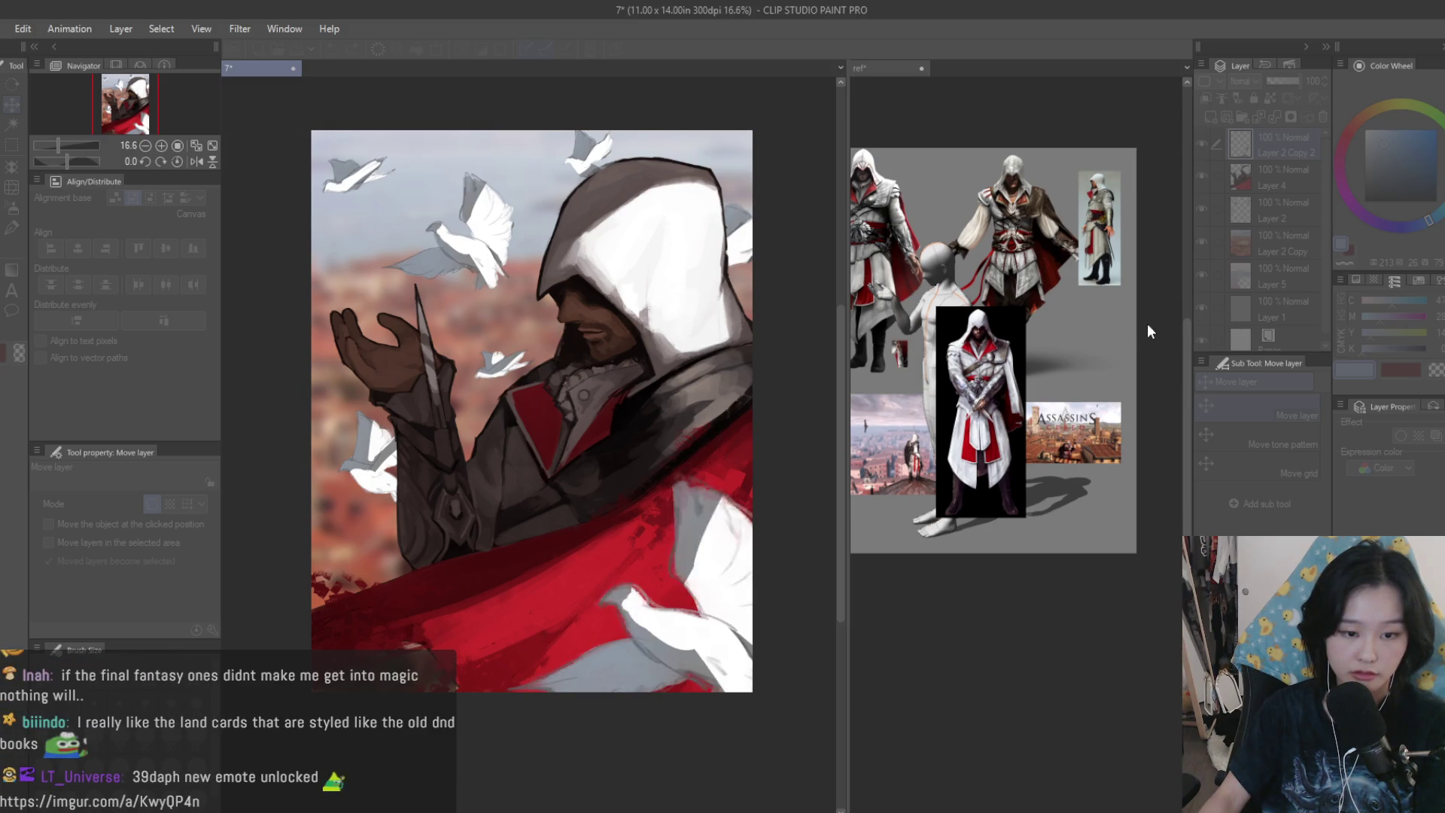
{"action": "key", "text": "ctrl+minus"}
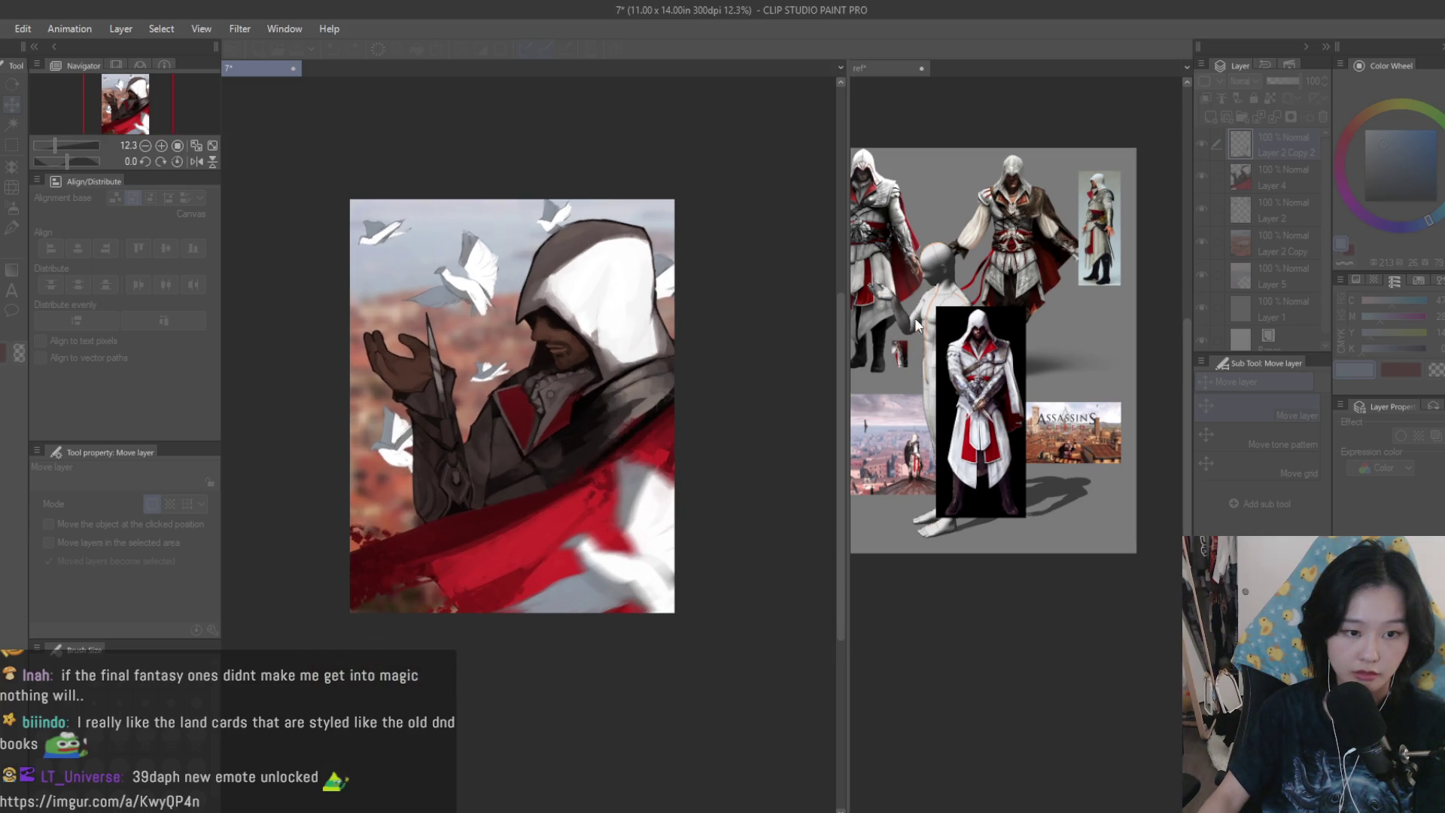
{"action": "key", "text": "Return"}
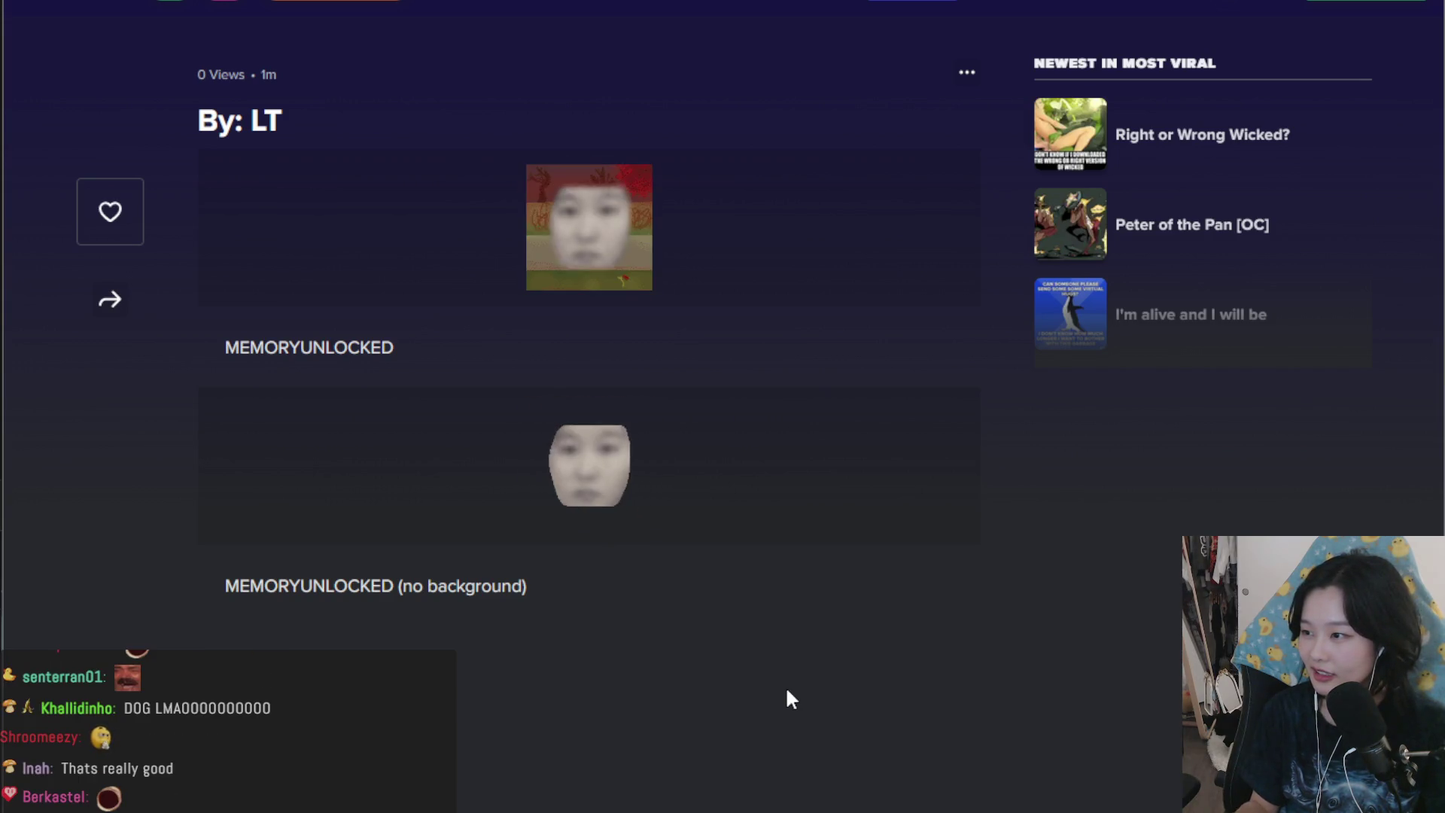
{"action": "key", "text": "alt+Tab"}
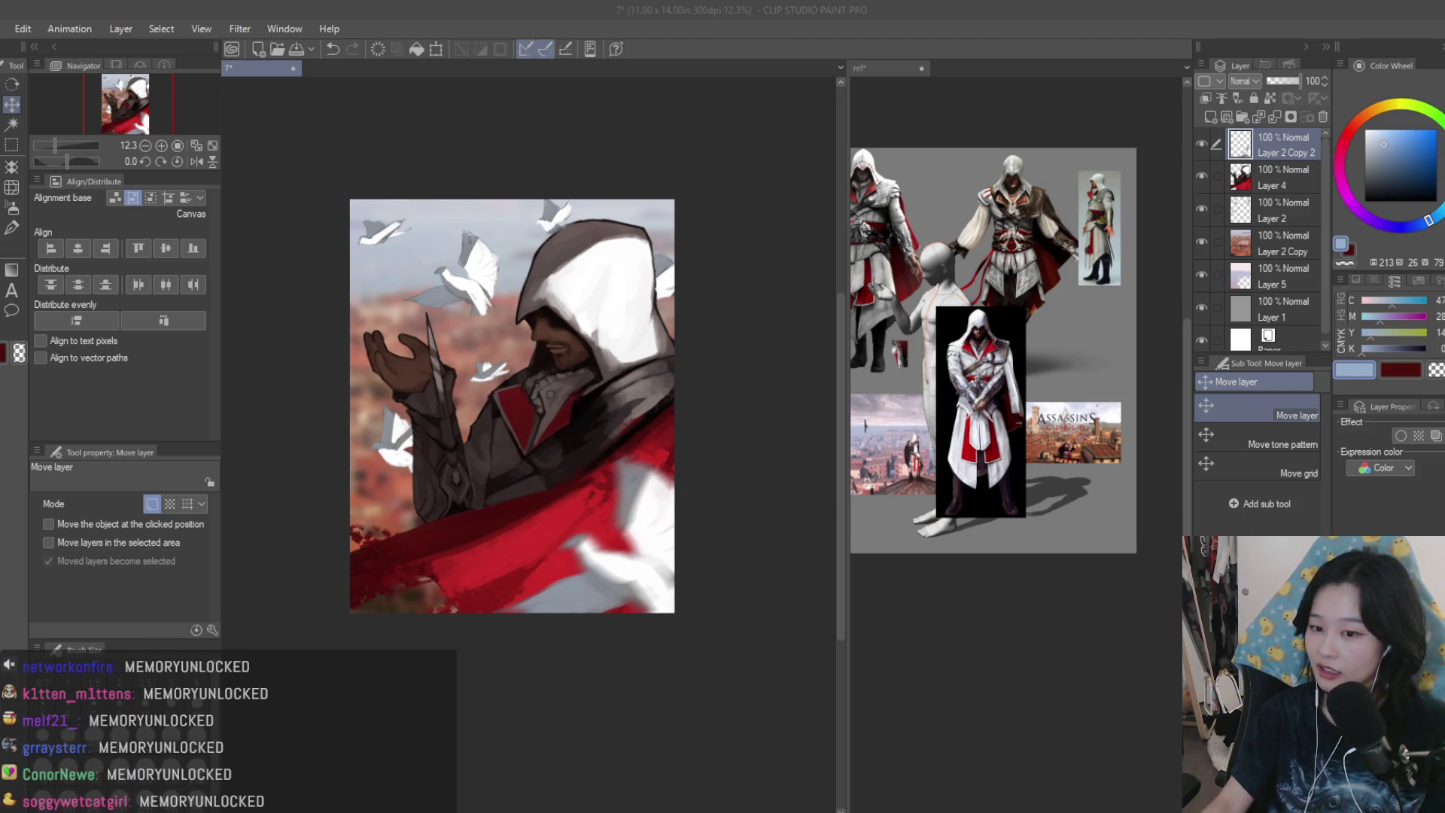
- Toggle Layer 4 and the blurred foreground doves off and on to compare the painting
{"action": "left_click", "coordinate": [732, 141]}
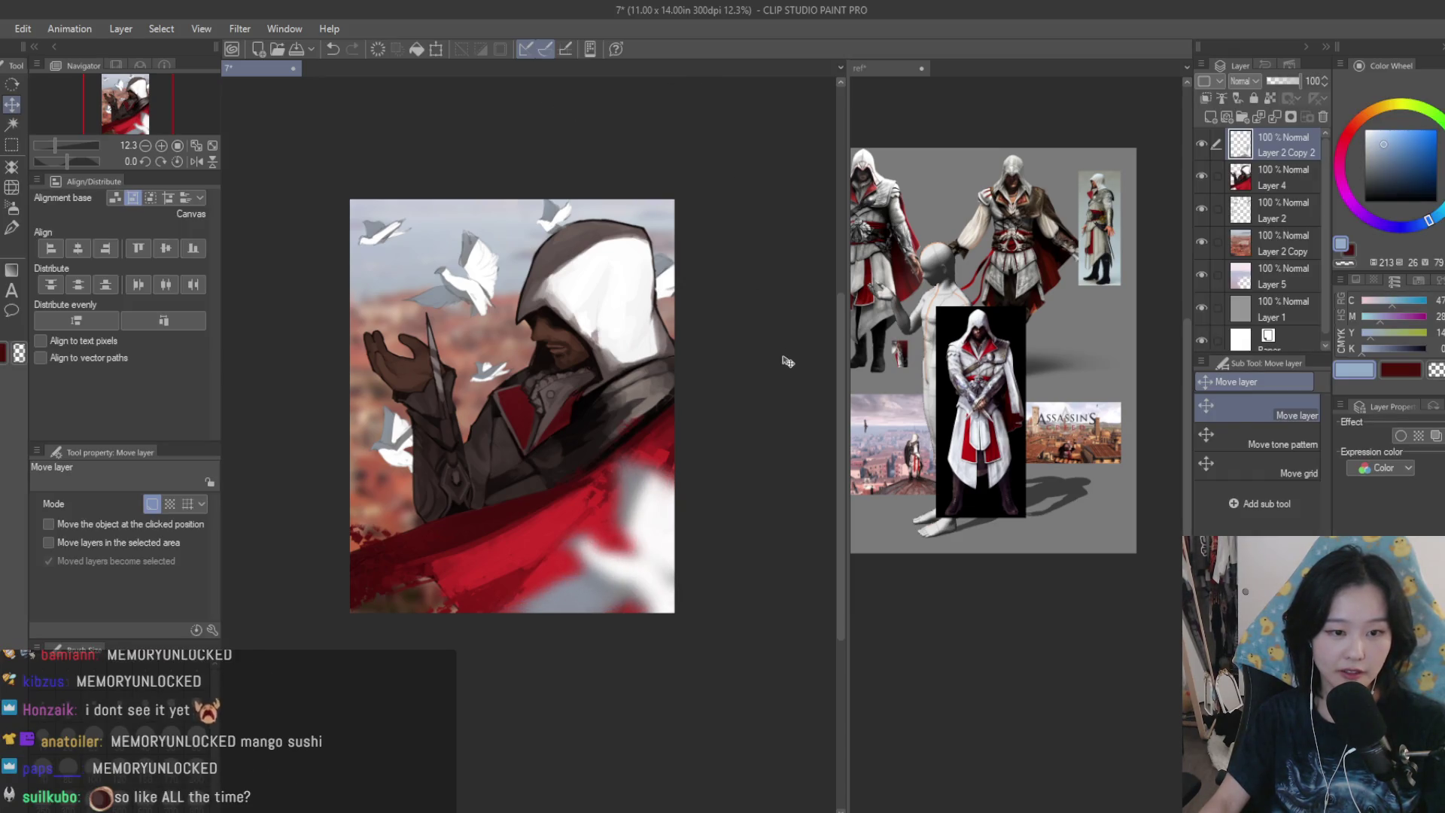
{"action": "scroll", "coordinate": [793, 345], "scroll_direction": "down", "scroll_amount": 1}
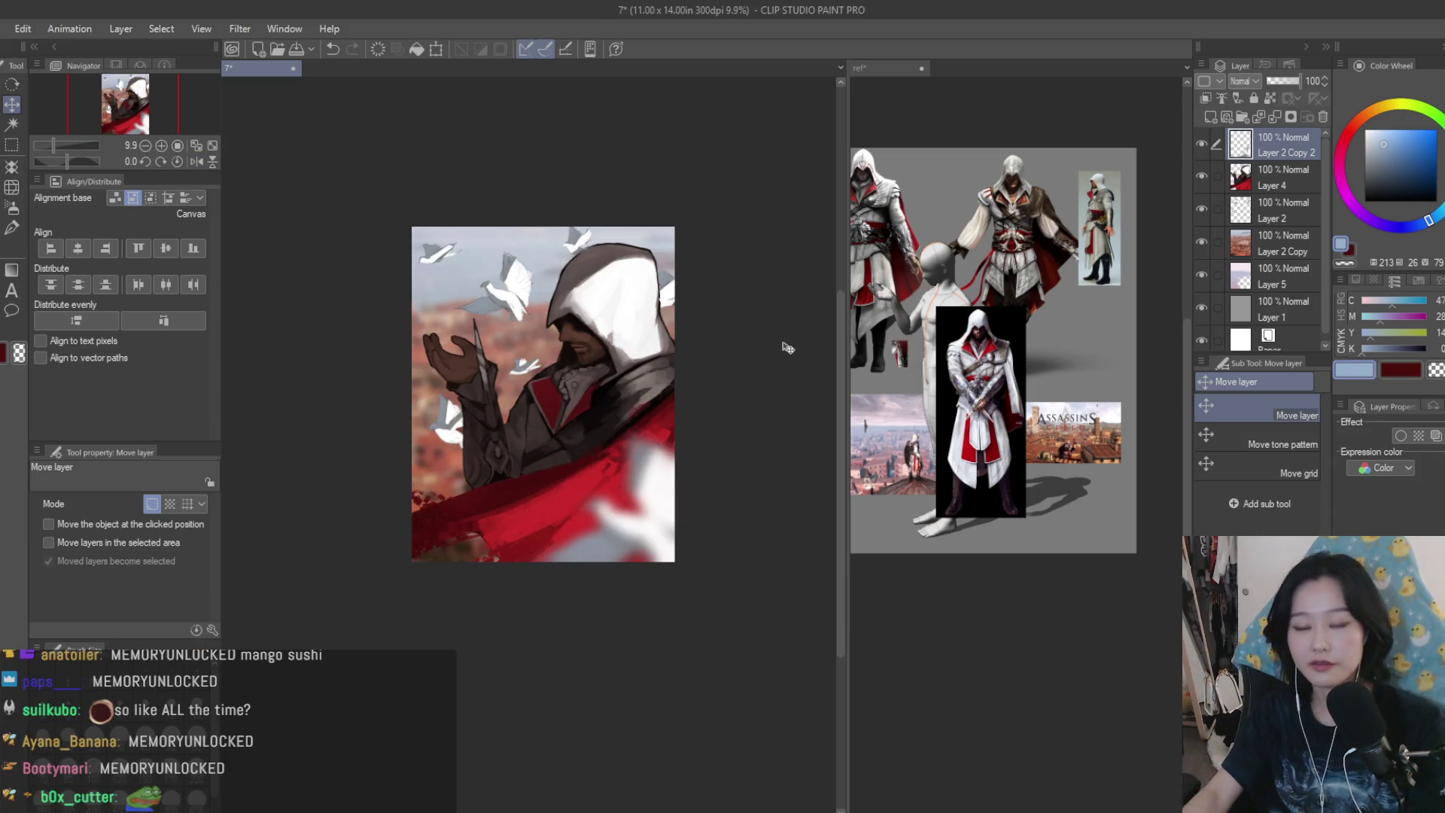
{"action": "scroll", "coordinate": [635, 315], "scroll_direction": "up", "scroll_amount": 2}
{"action": "left_click", "coordinate": [1199, 176]}
{"action": "left_click", "coordinate": [1199, 176]}
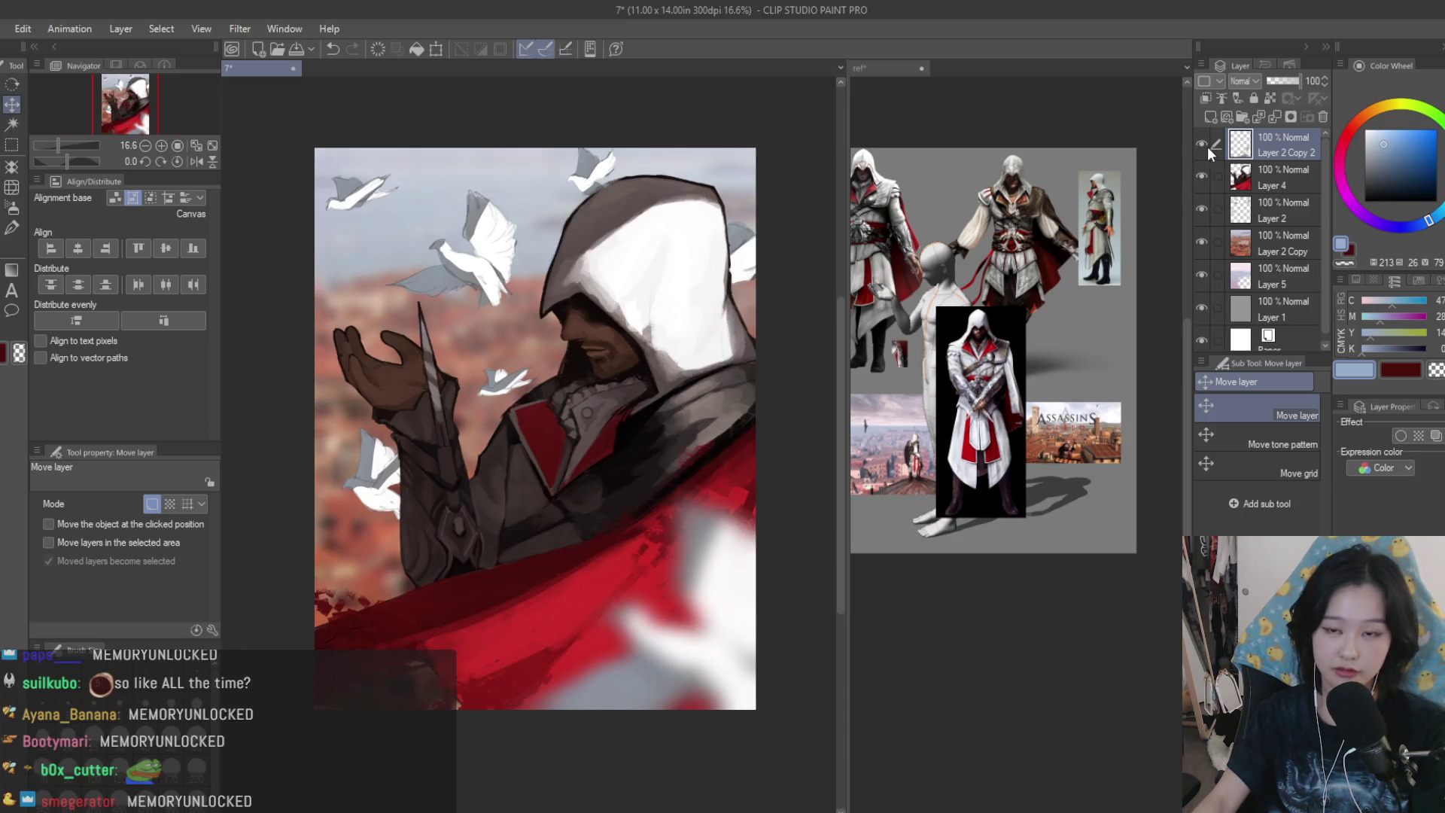
{"action": "left_click", "coordinate": [1201, 143]}
{"action": "left_click", "coordinate": [1202, 143]}
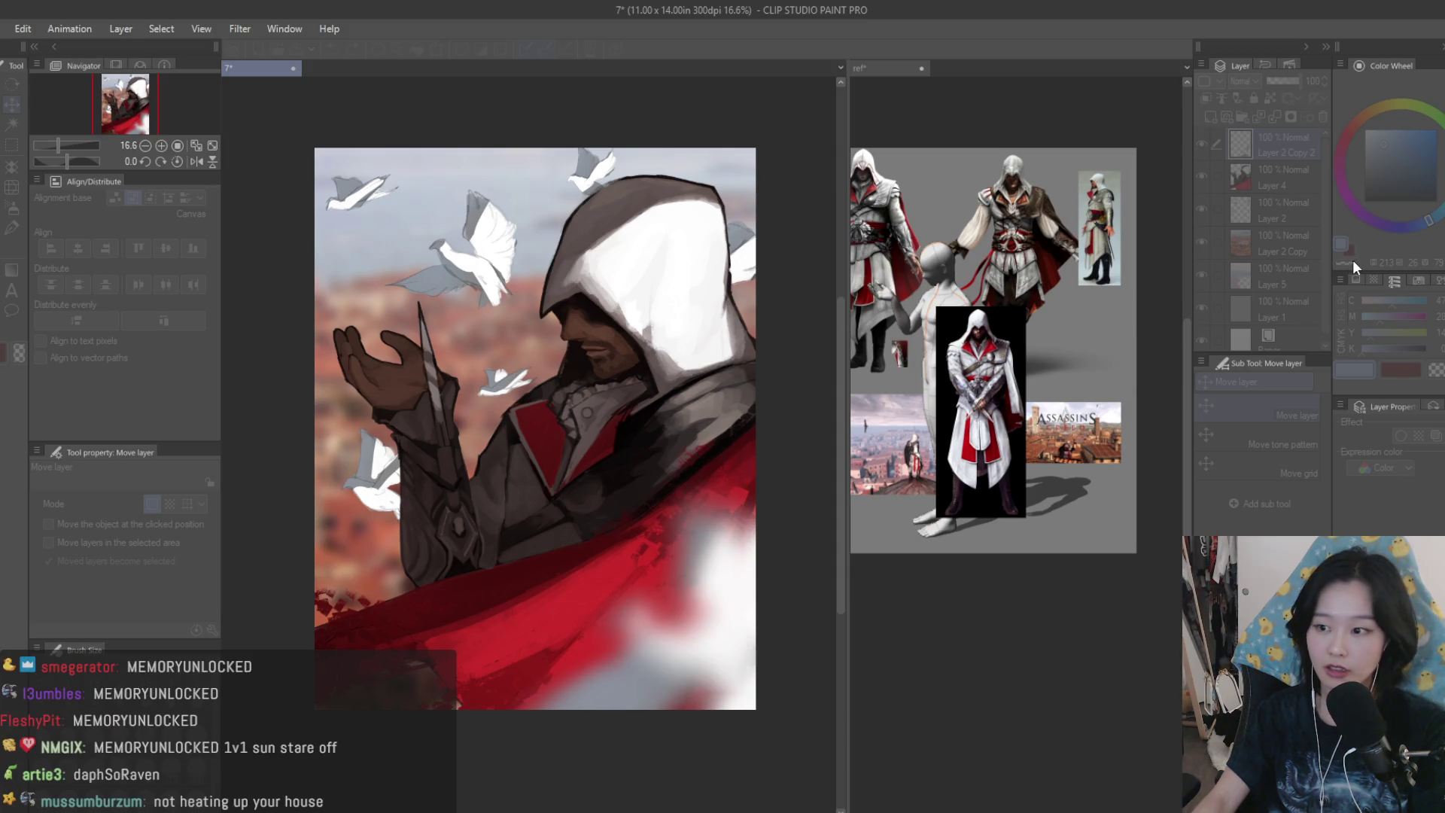
- Check the composition mirrored, then select Layer 2 with the flying doves
{"action": "scroll", "coordinate": [749, 312], "scroll_direction": "down", "scroll_amount": 3}
{"action": "scroll", "coordinate": [749, 313], "scroll_direction": "up", "scroll_amount": 1}
{"action": "key", "text": "h"}
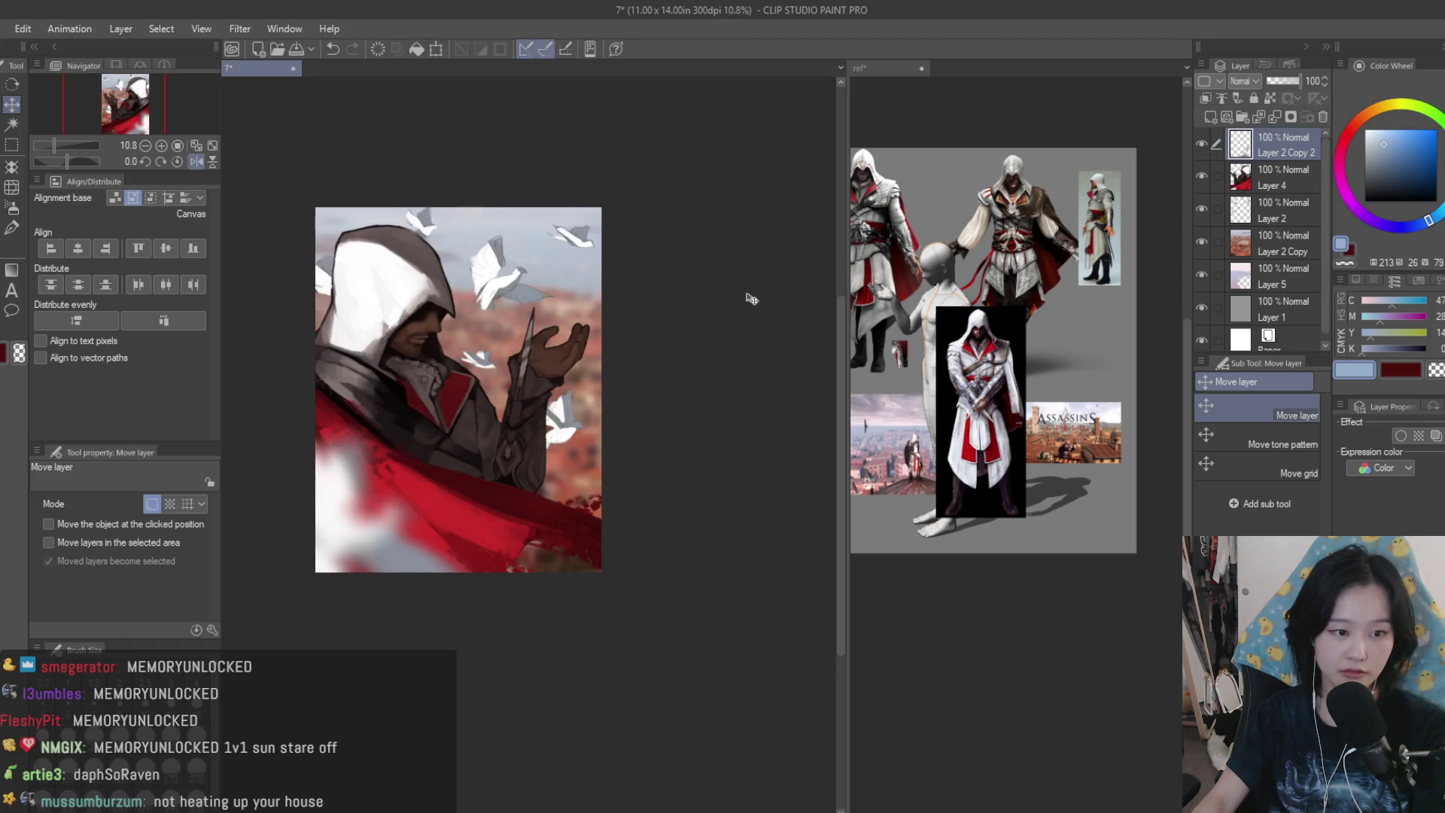
{"action": "scroll", "coordinate": [751, 299], "scroll_direction": "up", "scroll_amount": 2}
{"action": "key", "text": "h"}
{"action": "left_click", "coordinate": [1212, 211]}
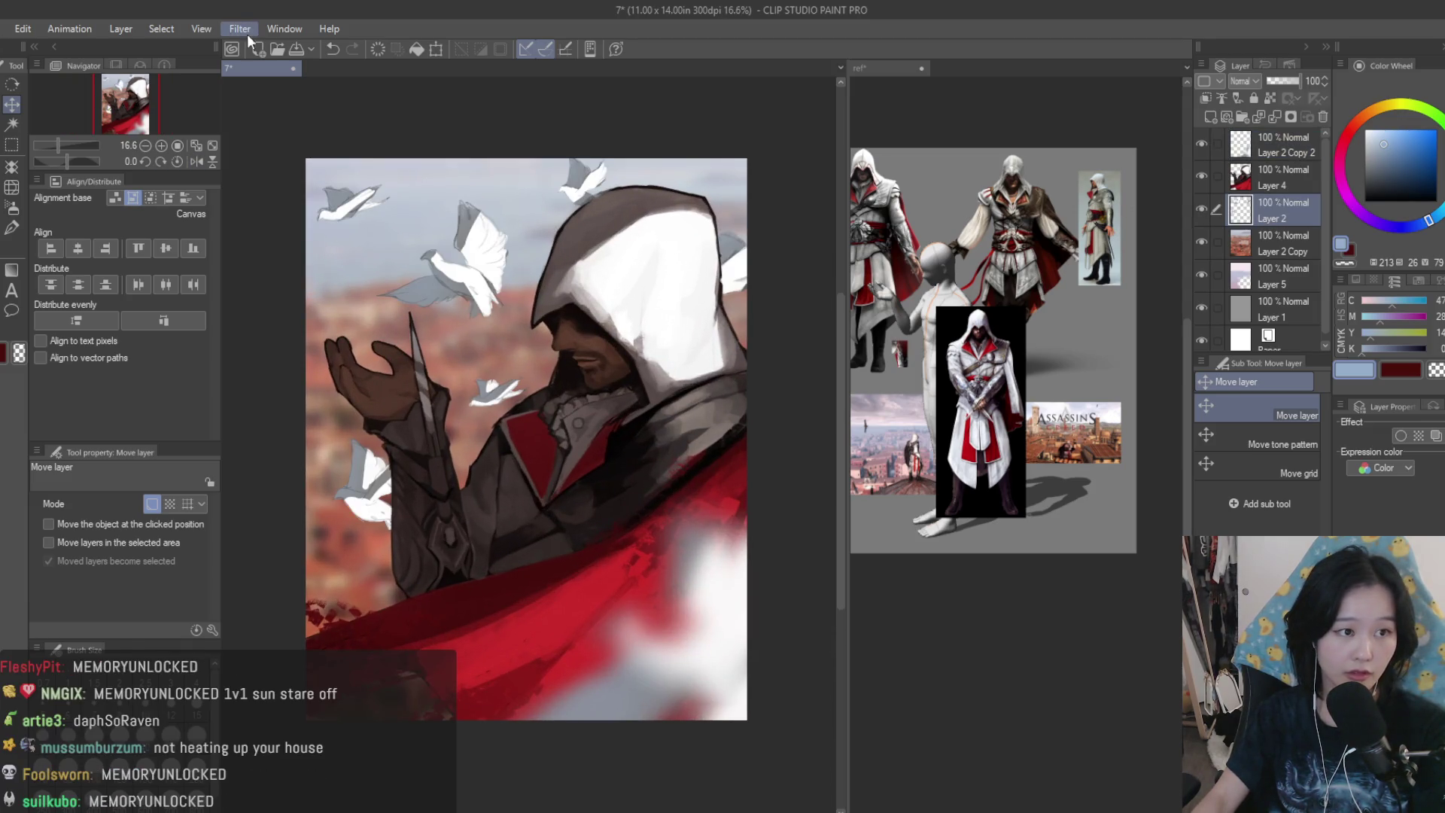
- Apply a Motion Blur to the flying doves on Layer 2, checking it mirrored before confirming
{"action": "left_click", "coordinate": [434, 118]}
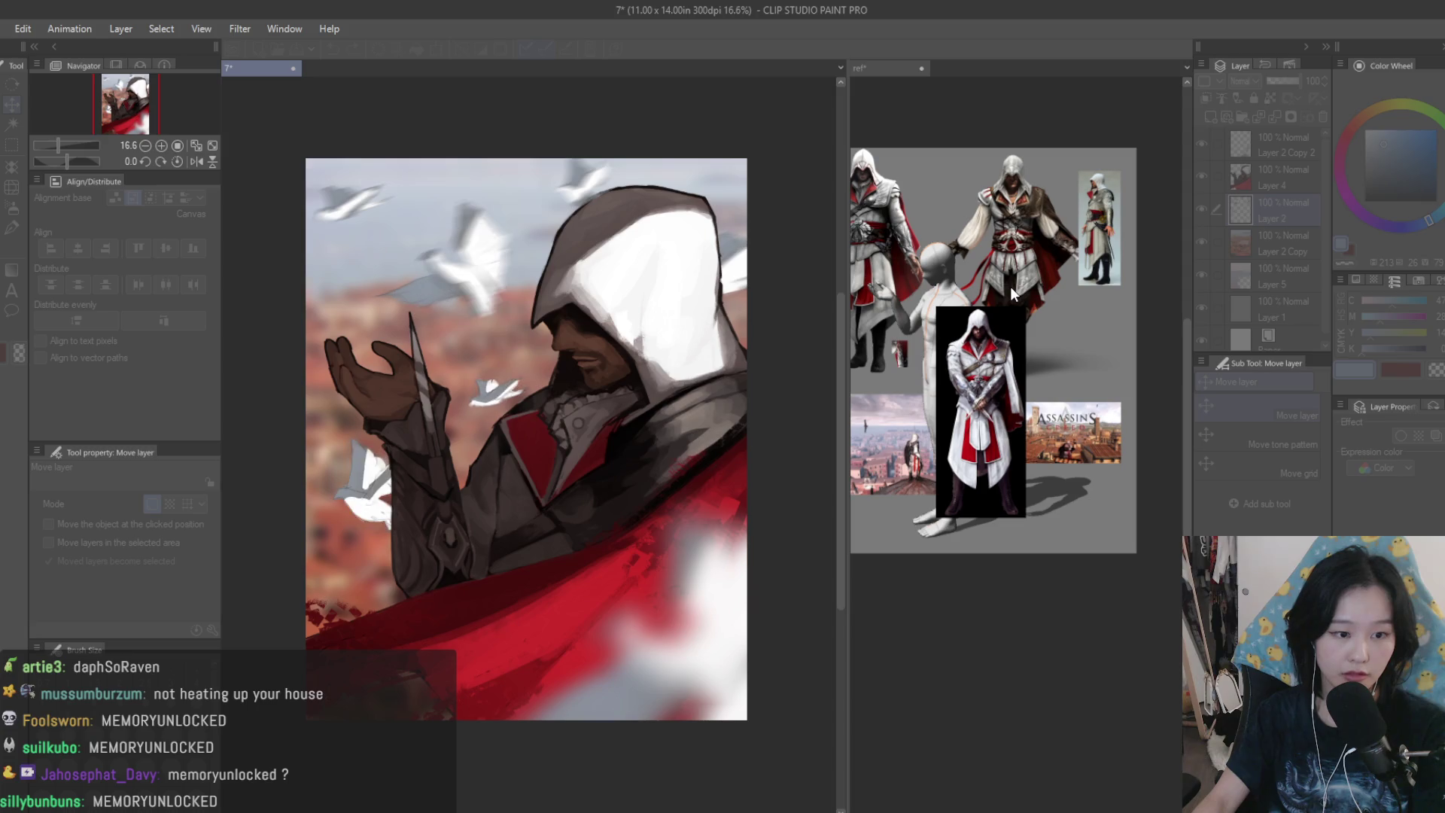
{"action": "scroll", "coordinate": [722, 316], "scroll_direction": "down", "scroll_amount": 2}
{"action": "key", "text": "h"}
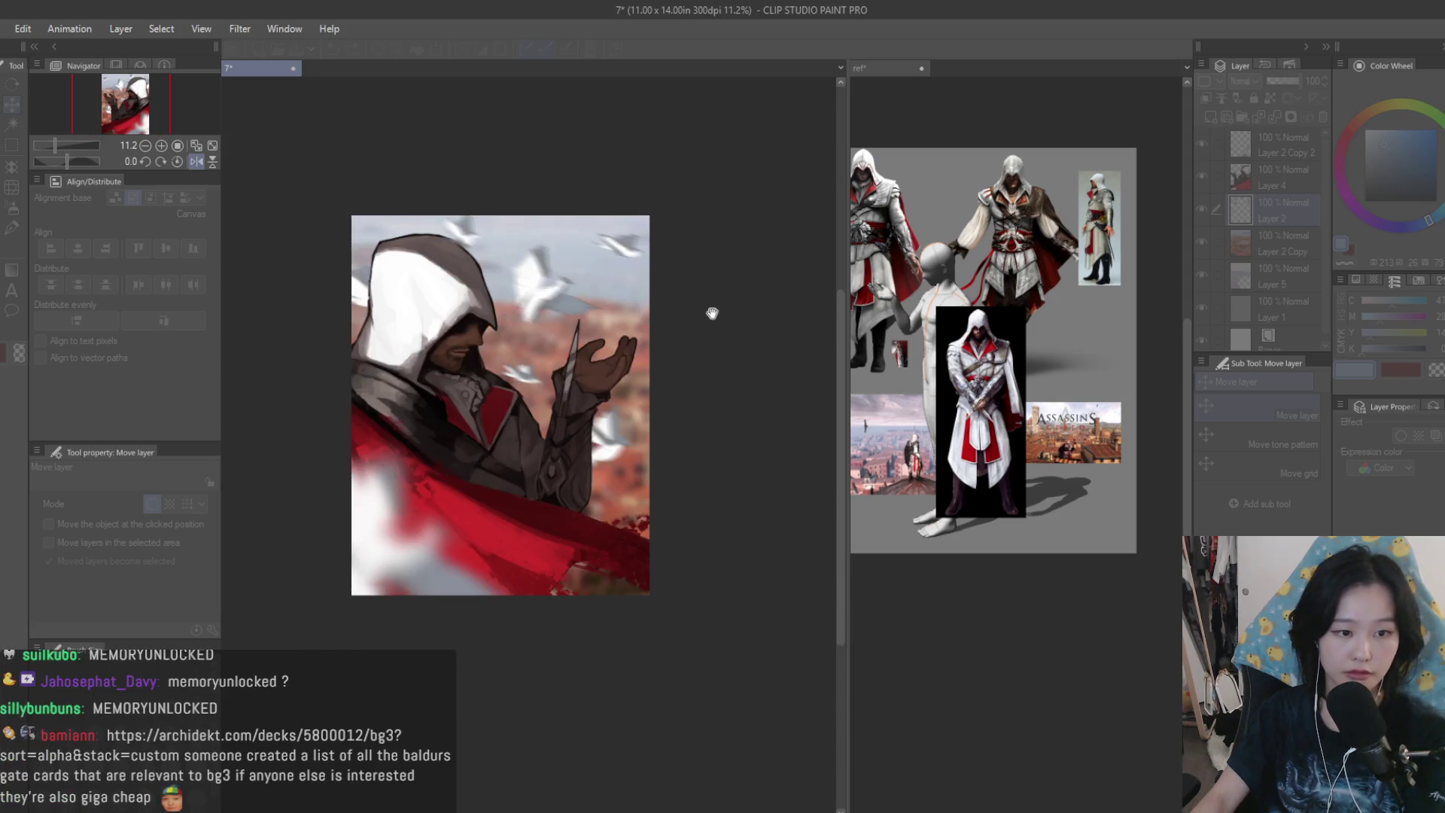
{"action": "key", "text": "h"}
{"action": "scroll", "coordinate": [645, 300], "scroll_direction": "up", "scroll_amount": 2}
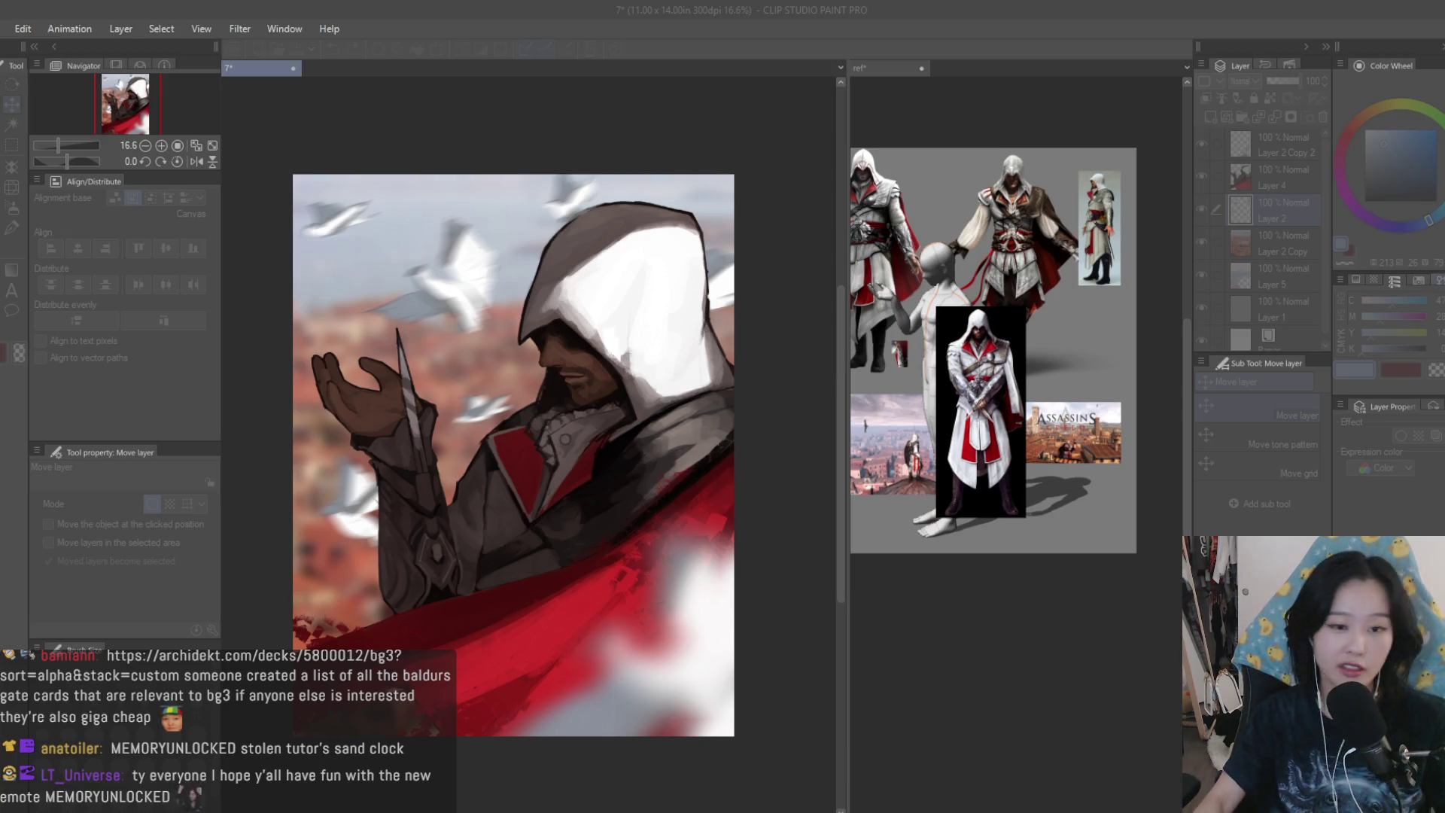
{"action": "left_click", "coordinate": [617, 256]}
{"action": "scroll", "coordinate": [617, 256], "scroll_direction": "up", "scroll_amount": 1}
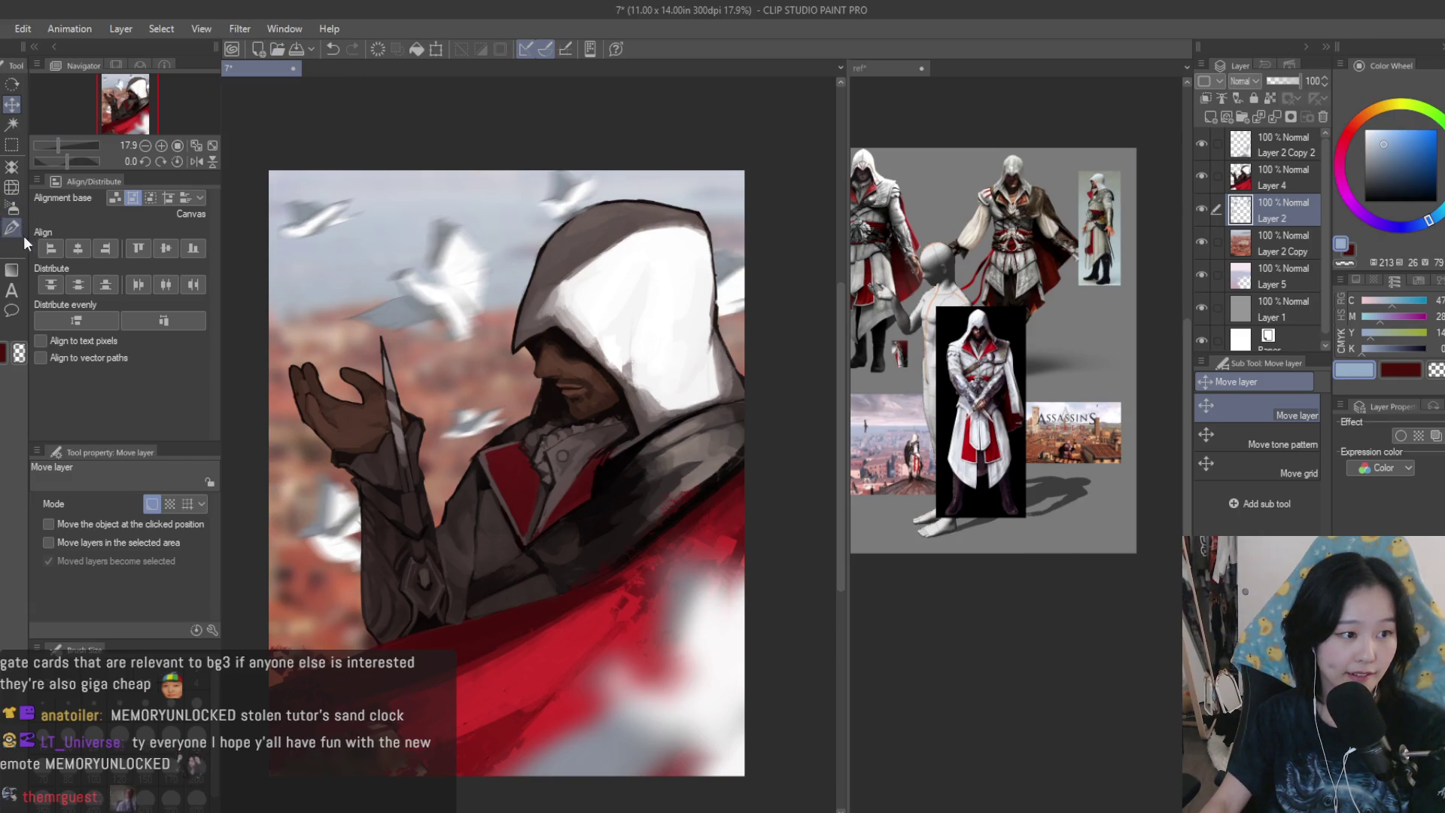
- Set the Blur brush to intensity 17.4 and size 500
{"action": "key", "text": "j"}
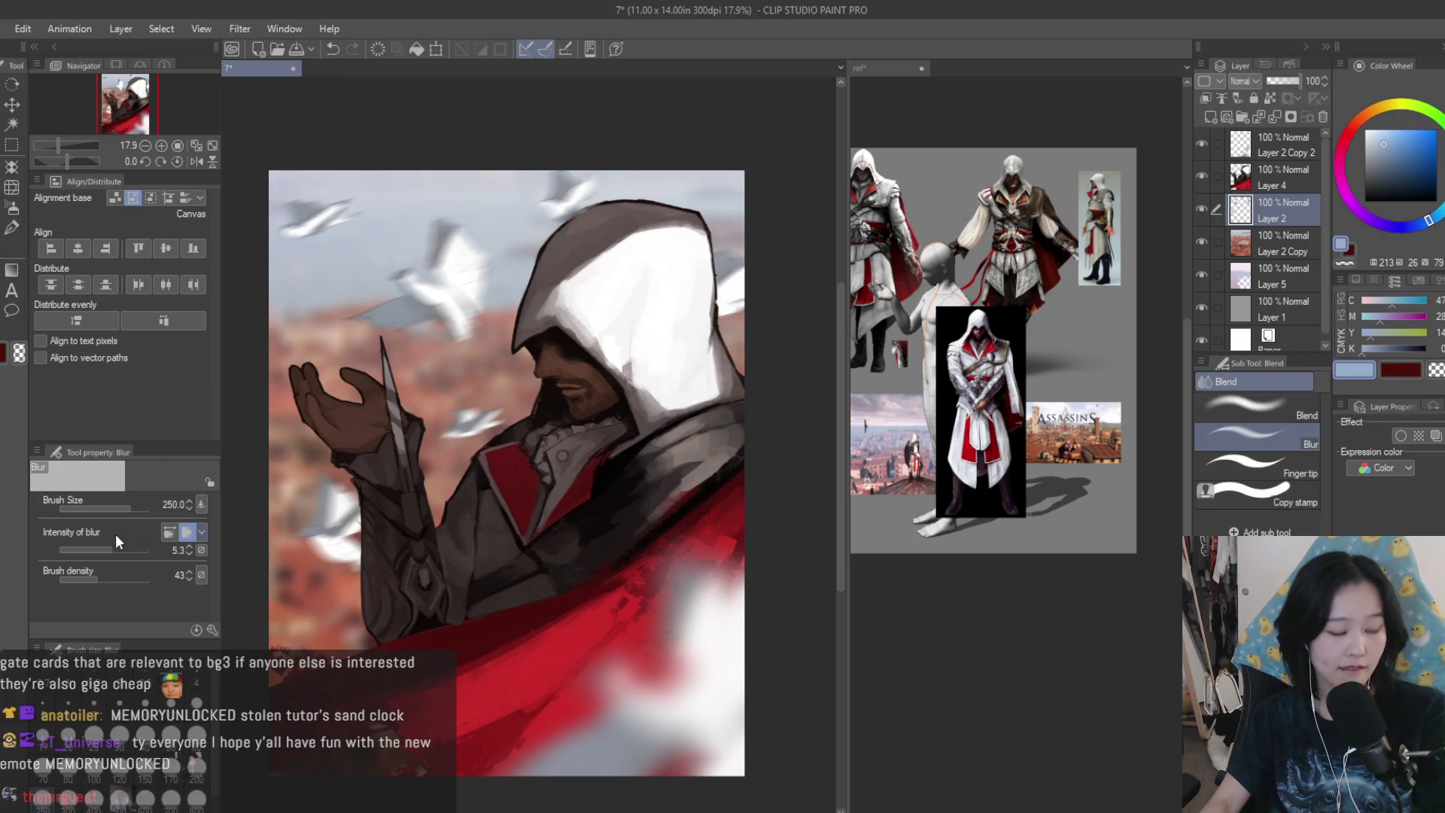
{"action": "left_click", "coordinate": [123, 548]}
{"action": "scroll", "coordinate": [446, 290], "scroll_direction": "up", "scroll_amount": 2}
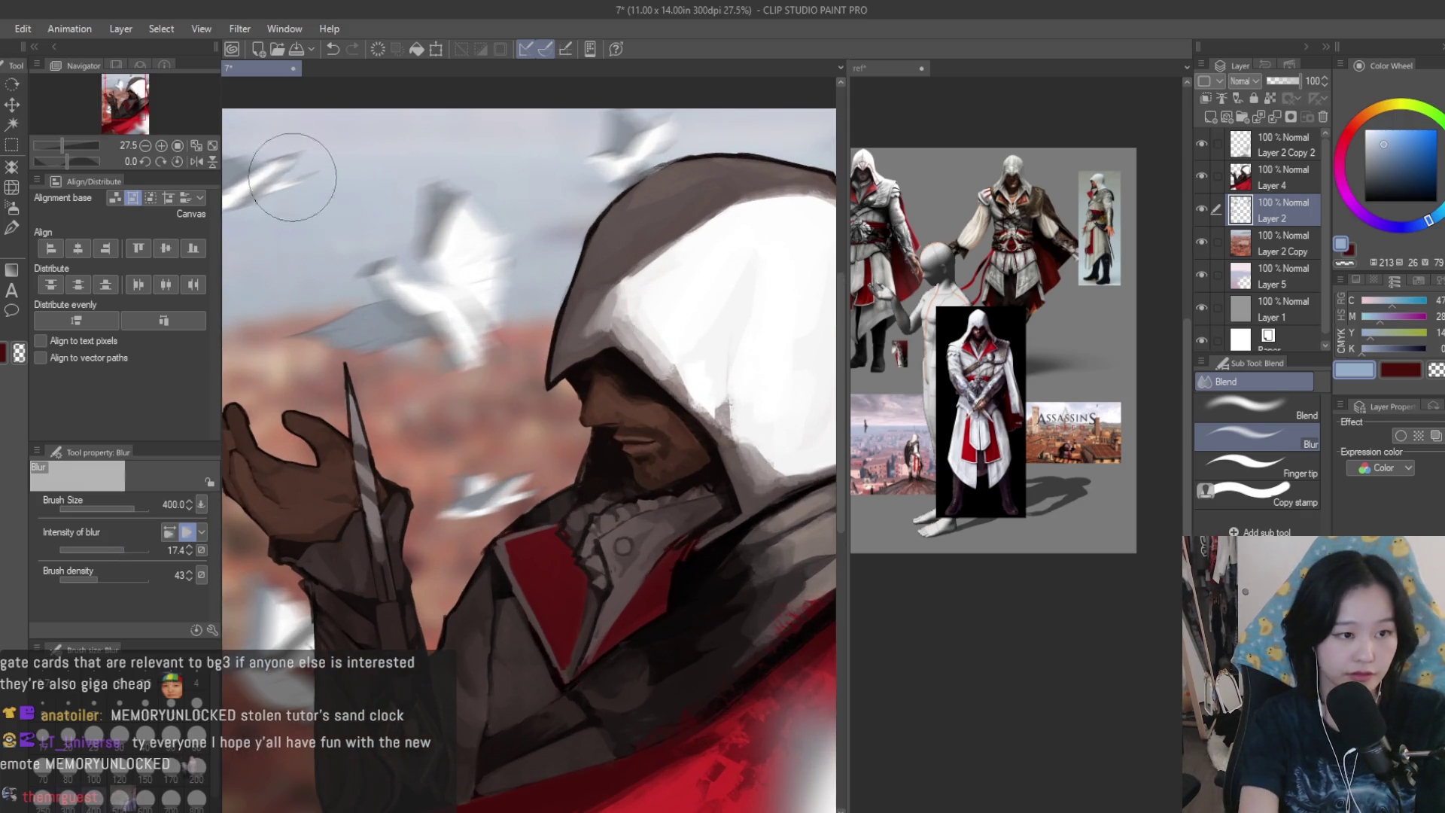
{"action": "scroll", "coordinate": [489, 294], "scroll_direction": "down", "scroll_amount": 1}
{"action": "key", "text": "]"}
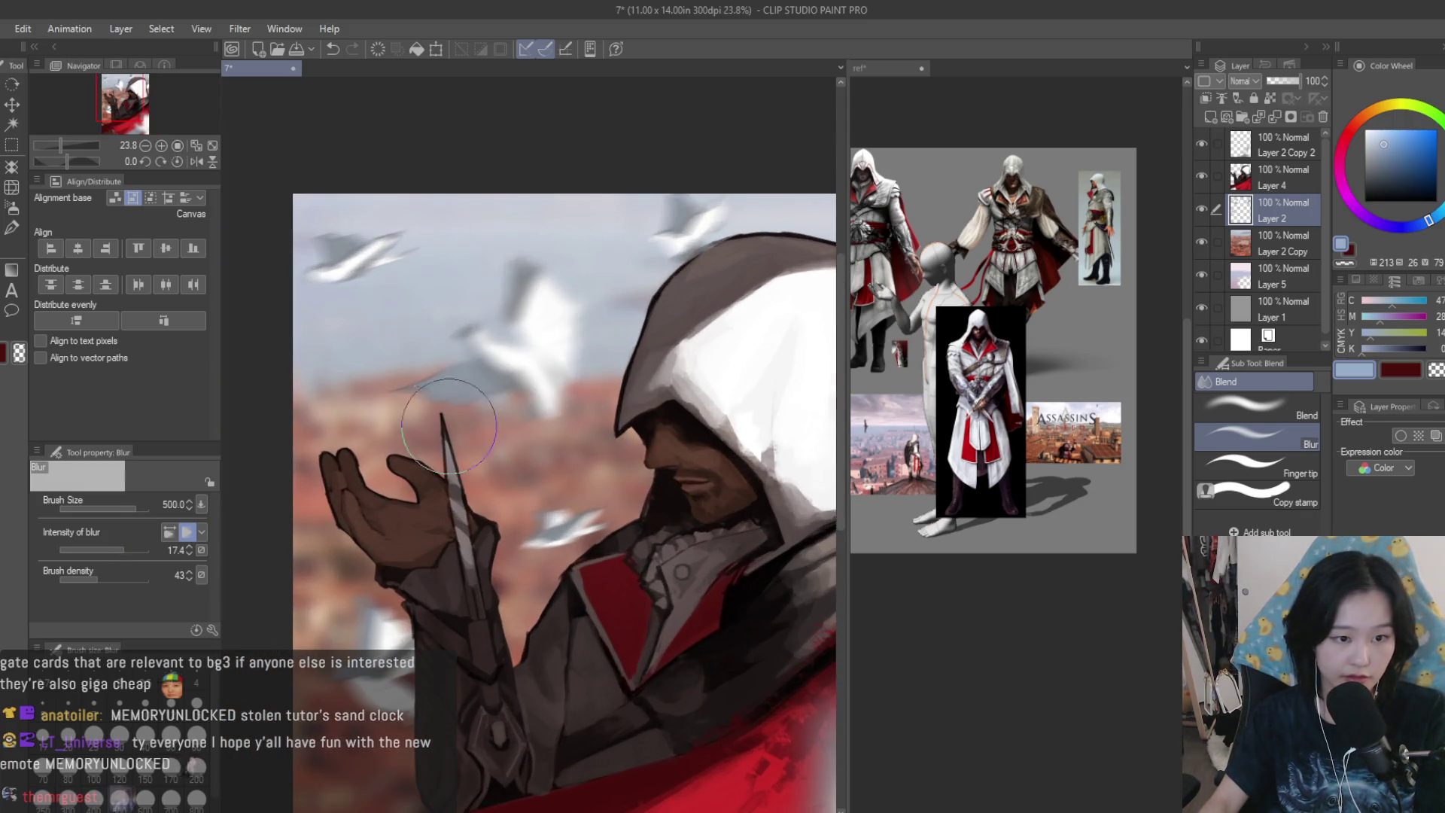
{"action": "scroll", "coordinate": [454, 216], "scroll_direction": "down", "scroll_amount": 3}
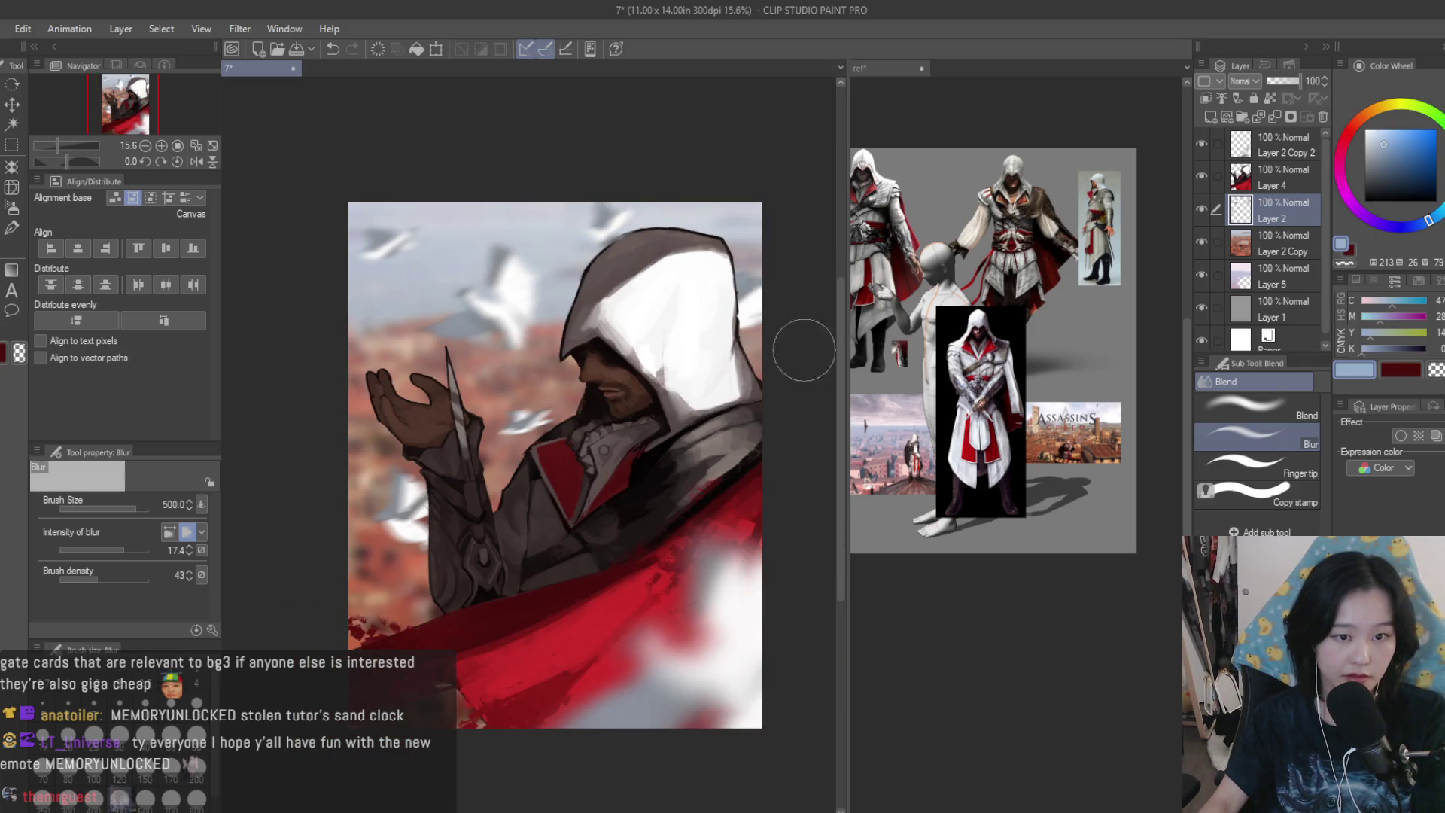
{"action": "scroll", "coordinate": [495, 425], "scroll_direction": "up", "scroll_amount": 1}
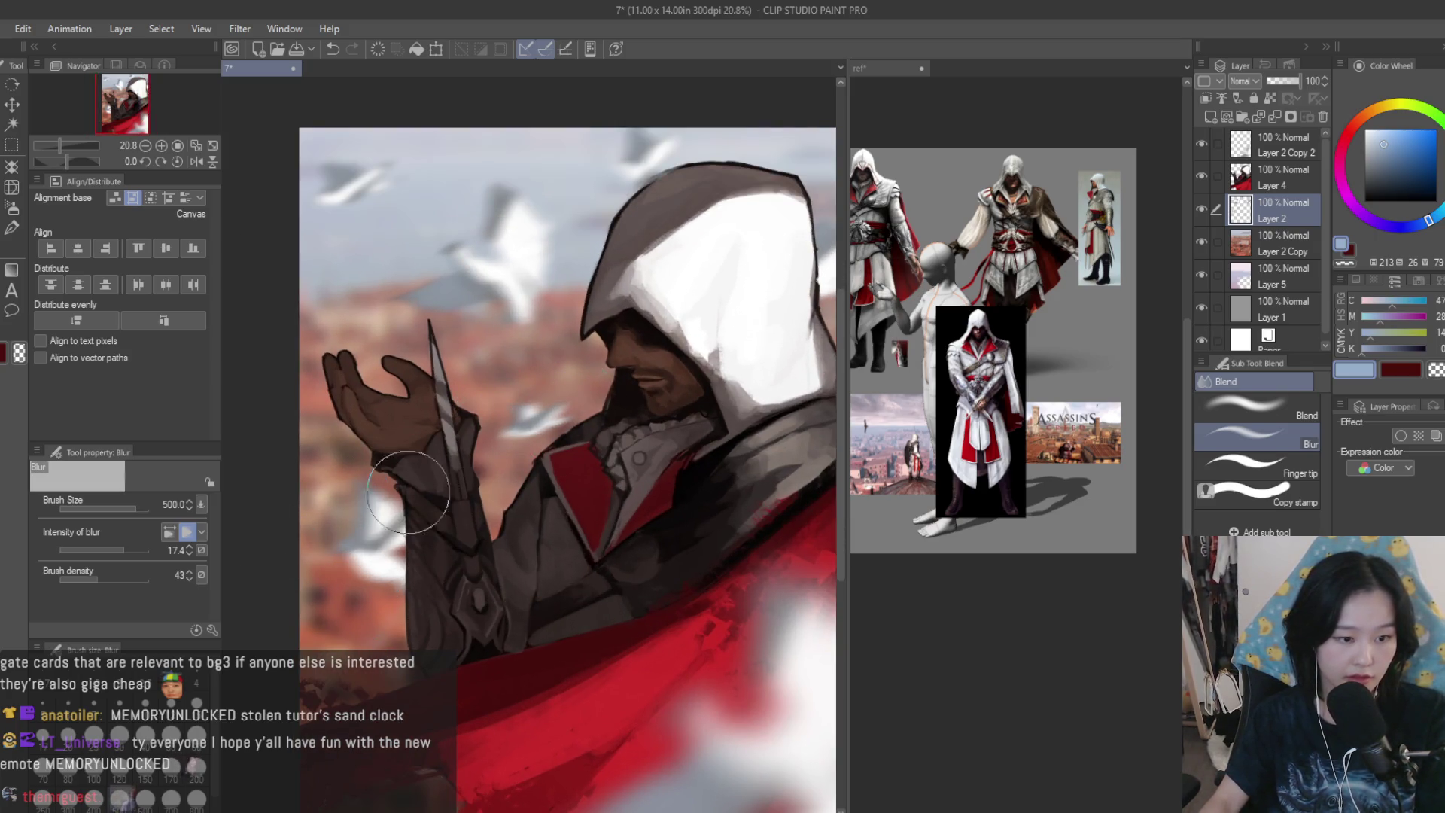
{"action": "scroll", "coordinate": [408, 493], "scroll_direction": "down", "scroll_amount": 3}
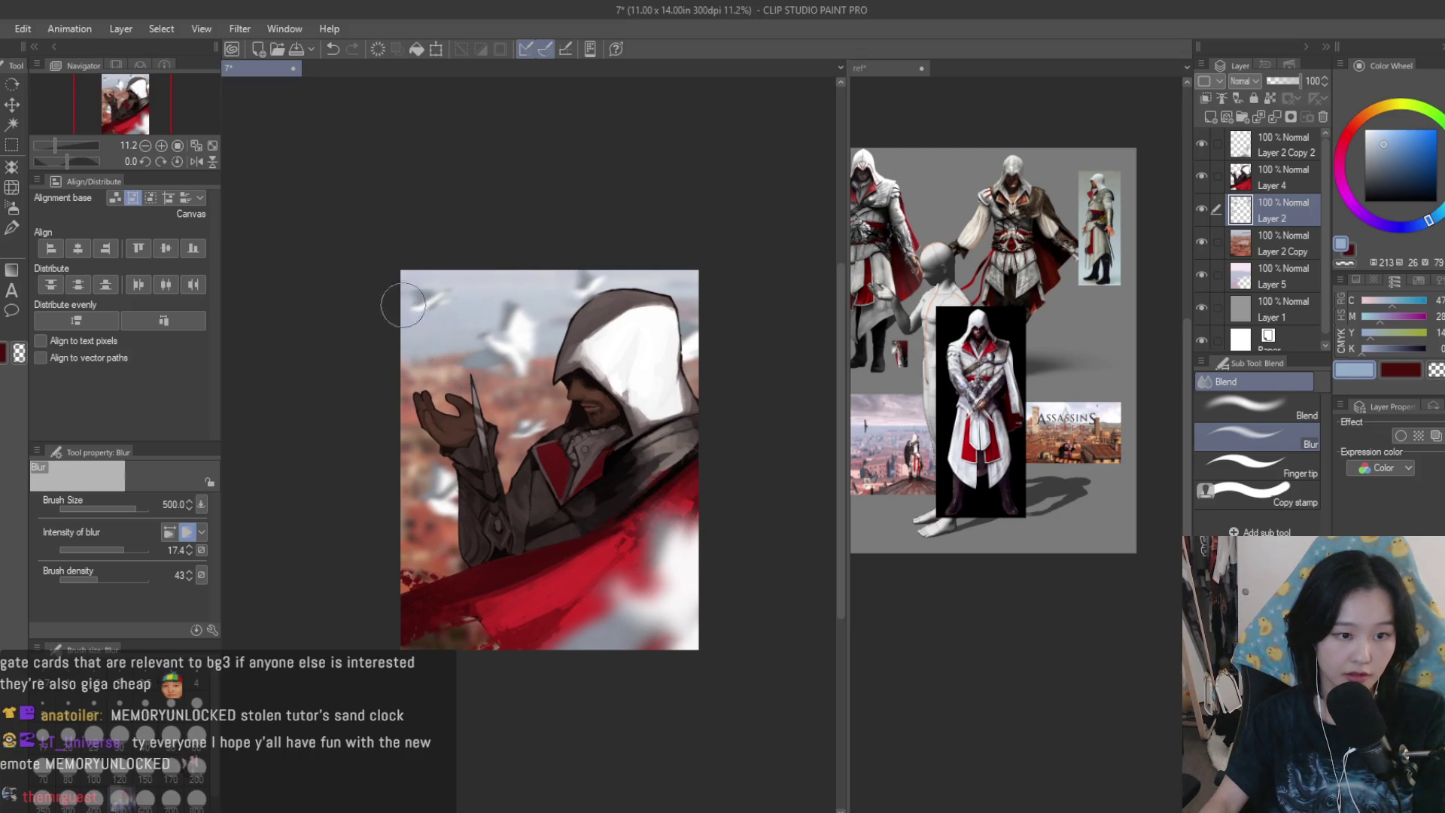
{"action": "scroll", "coordinate": [406, 301], "scroll_direction": "up", "scroll_amount": 1}
{"action": "scroll", "coordinate": [429, 219], "scroll_direction": "down", "scroll_amount": 2}
- Check the canvas mirrored, then use Rectangle selection to select the upper-left dove
{"action": "key", "text": "h"}
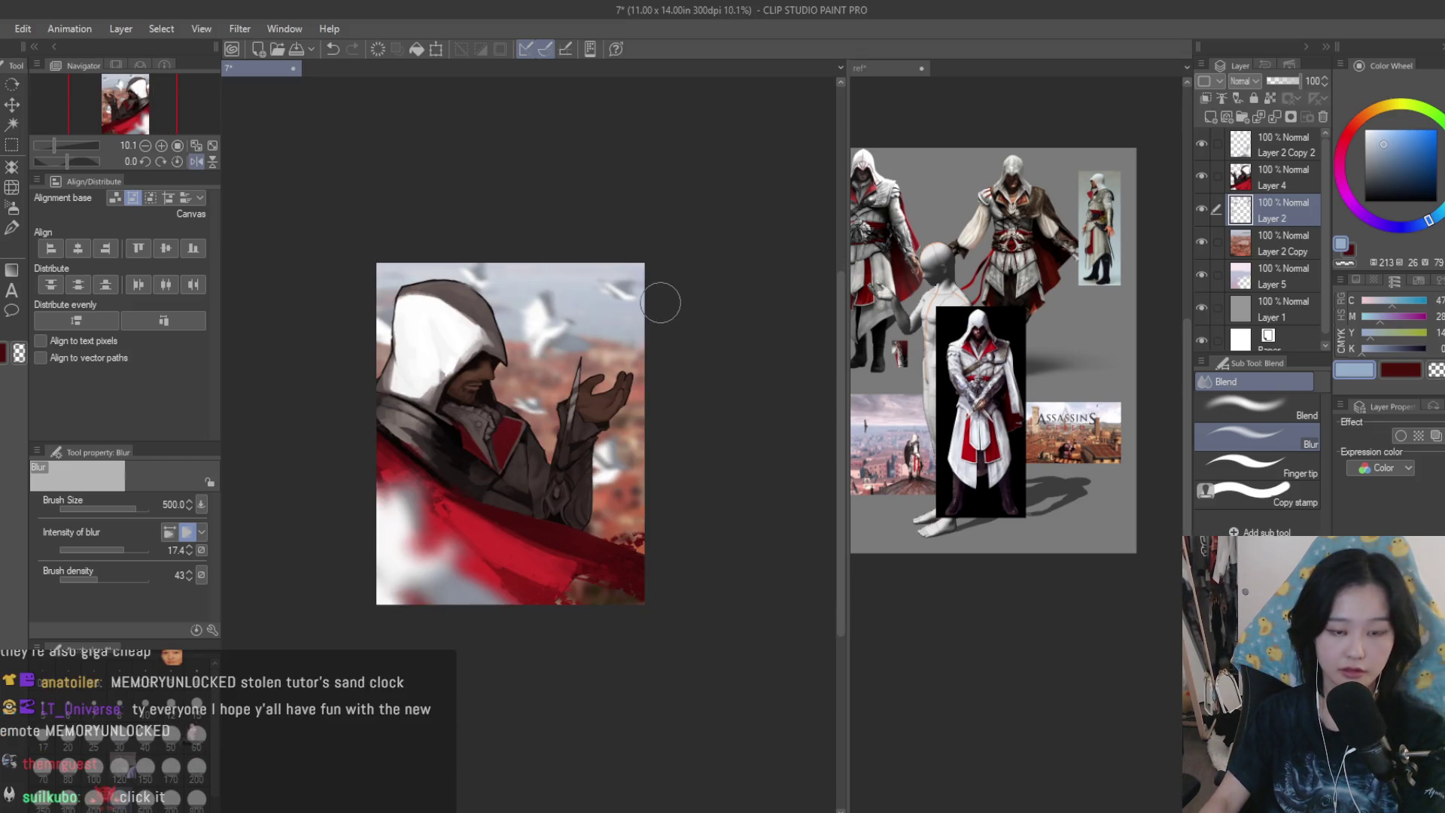
{"action": "key", "text": "h"}
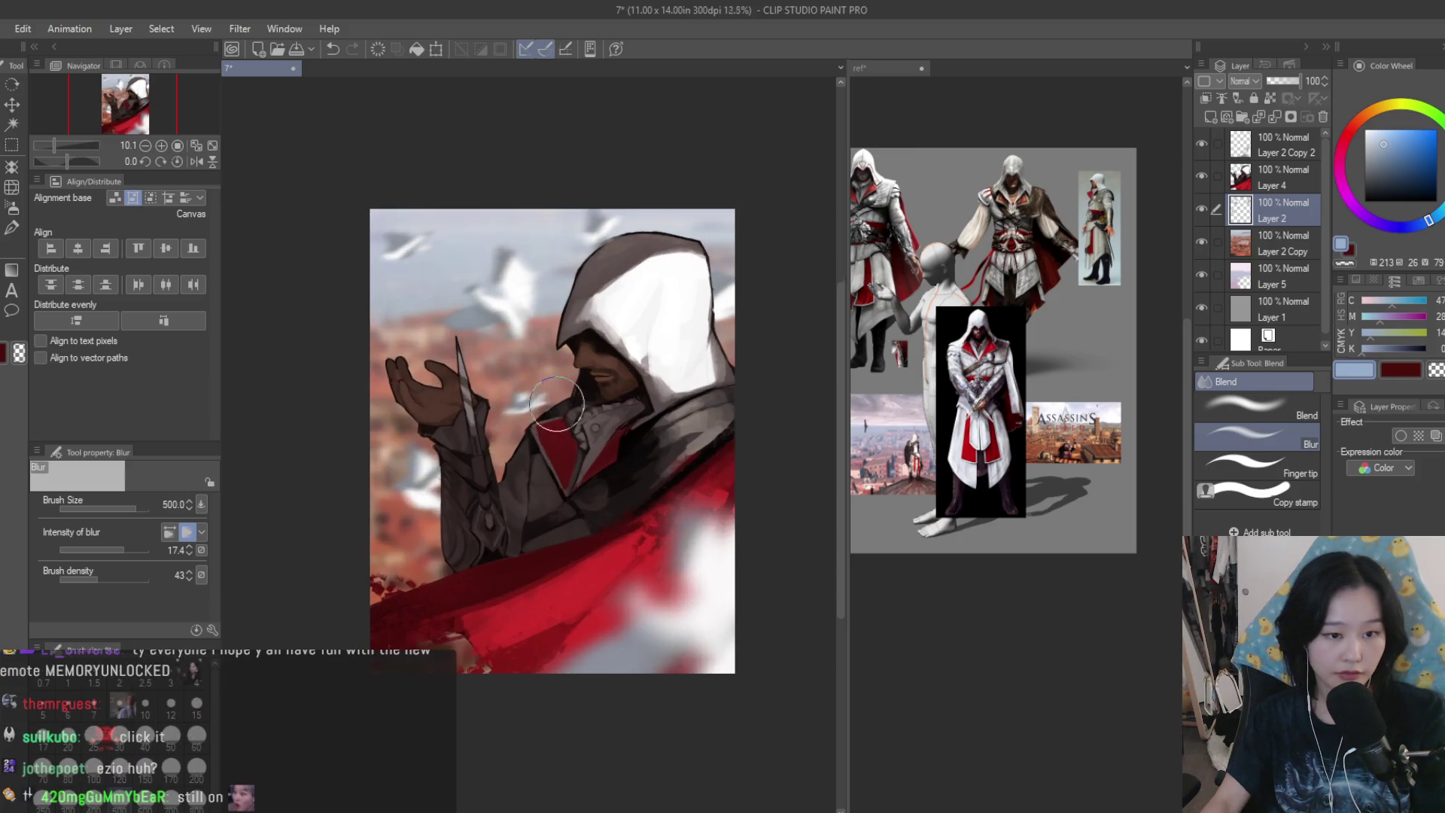
{"action": "scroll", "coordinate": [542, 418], "scroll_direction": "up", "scroll_amount": 1}
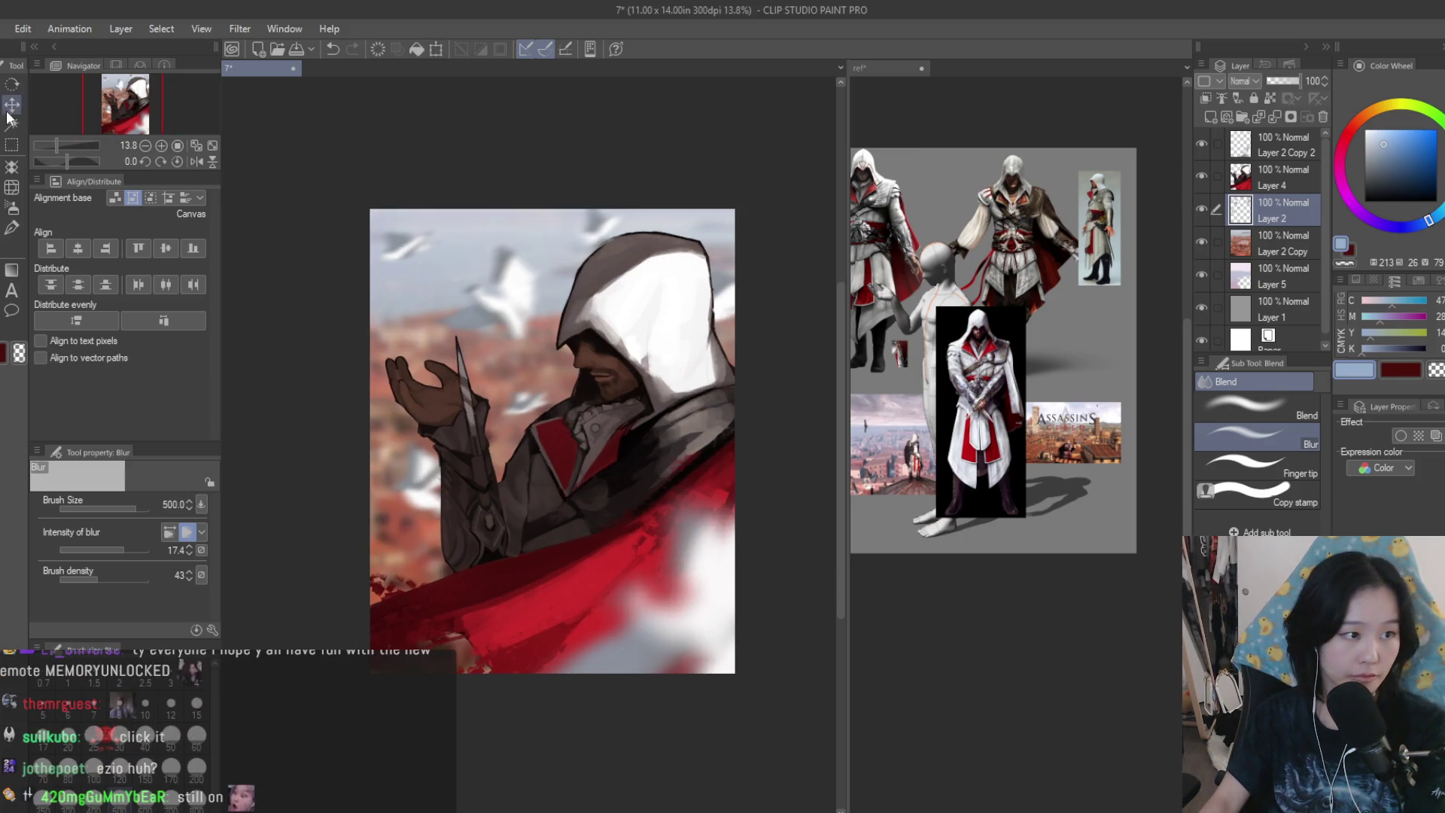
{"action": "left_click", "coordinate": [12, 145]}
{"action": "scroll", "coordinate": [528, 299], "scroll_direction": "up", "scroll_amount": 1}
{"action": "key", "text": "ctrl+a"}
- Paste a copy of the dove, scale it smaller and place it in the sky above the raised hand
{"action": "key", "text": "ctrl+d"}
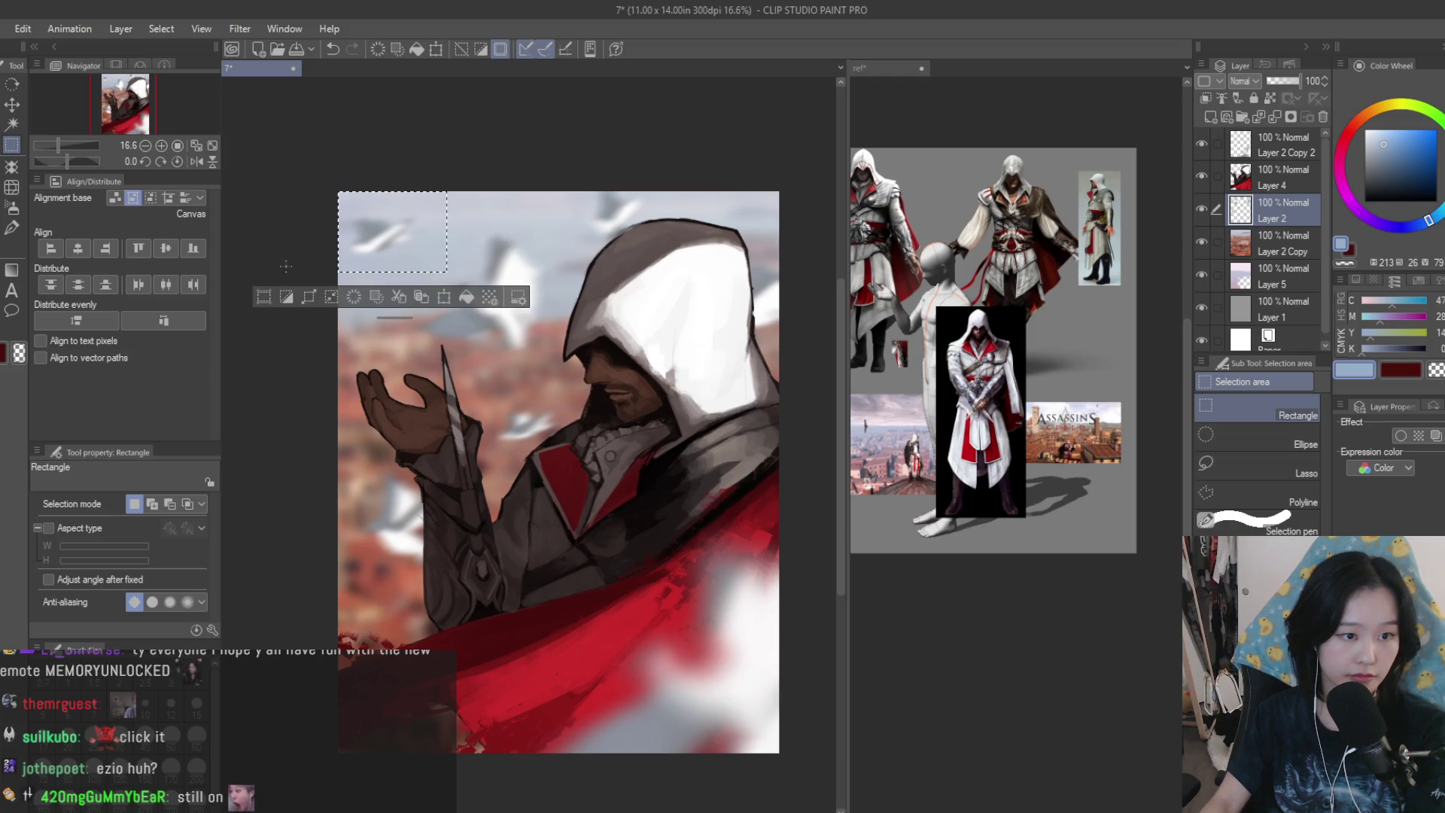
{"action": "key", "text": "k"}
{"action": "key", "text": "ctrl+c"}
{"action": "key", "text": "ctrl+v"}
{"action": "scroll", "coordinate": [401, 241], "scroll_direction": "up", "scroll_amount": 2}
{"action": "key", "text": "ctrl+t"}
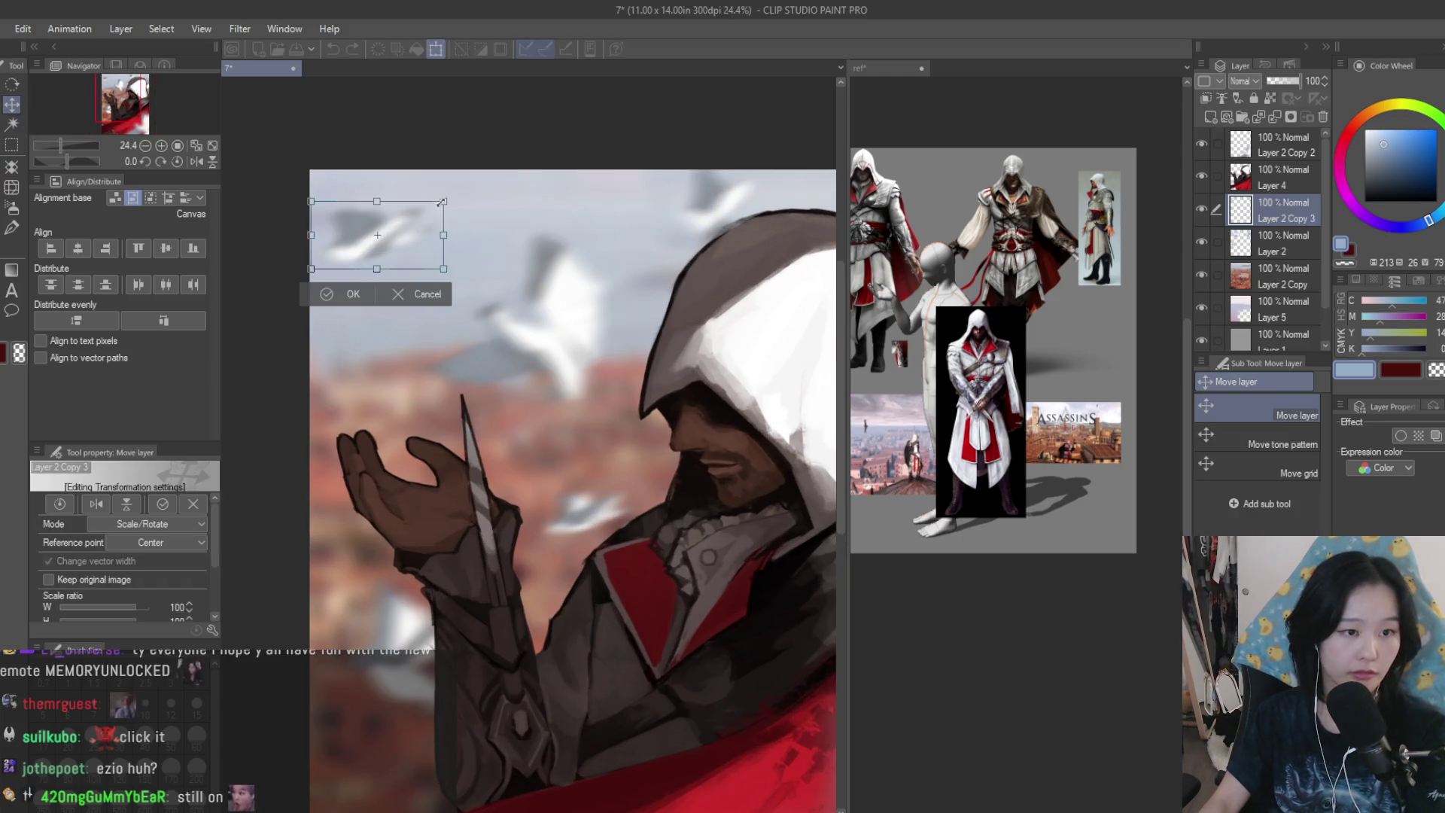
{"action": "left_click_drag", "start_coordinate": [401, 241], "coordinate": [420, 415]}
{"action": "key", "text": "Return"}
{"action": "key", "text": "ctrl+t"}
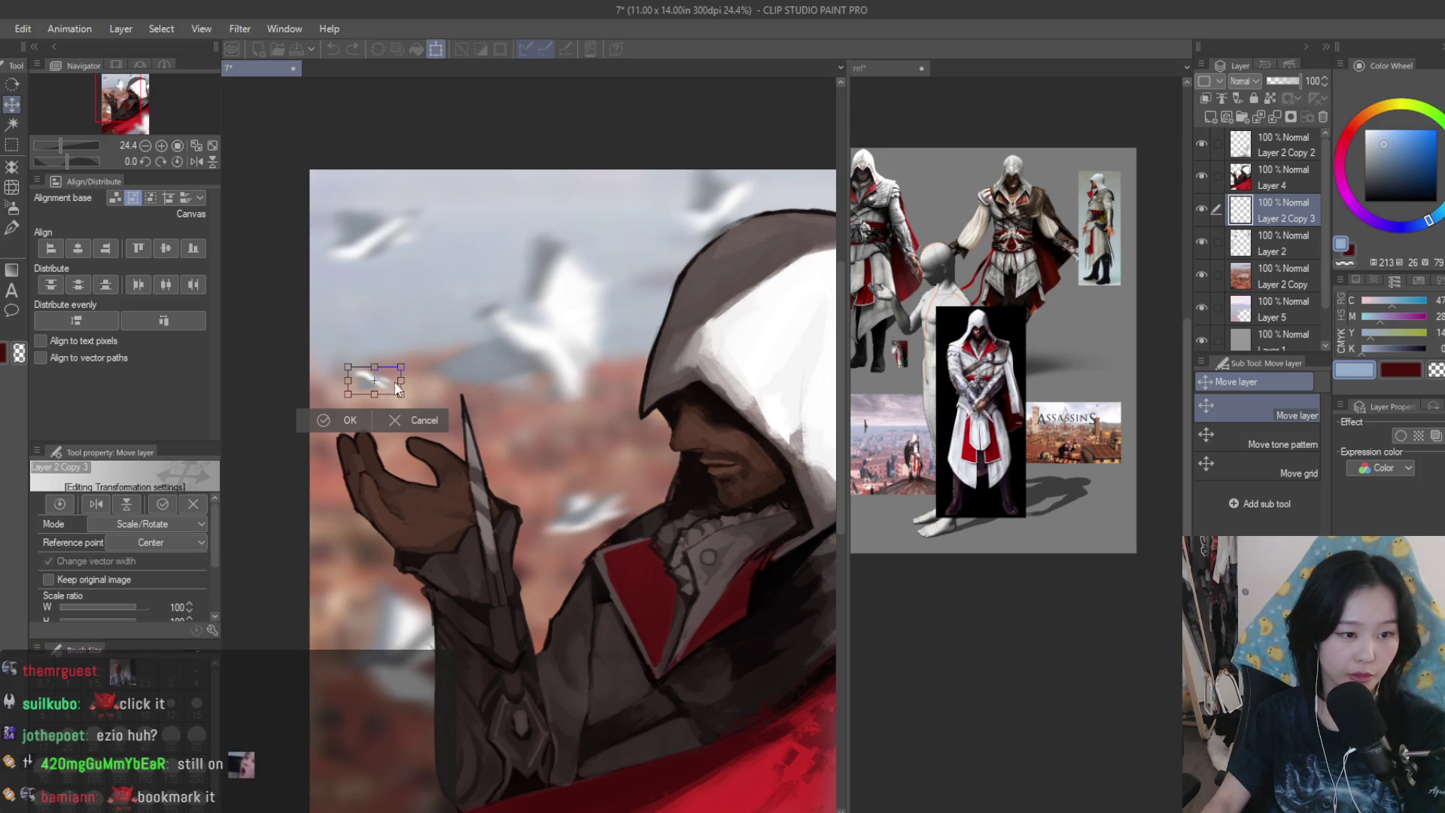
{"action": "key", "text": "Return"}
{"action": "mouse_move", "coordinate": [442, 393]}
{"action": "left_mouse_down"}
{"action": "mouse_move", "coordinate": [450, 429]}
{"action": "mouse_move", "coordinate": [572, 458]}
{"action": "mouse_move", "coordinate": [508, 439]}
{"action": "left_mouse_up"}
- Reduce the Blur brush to size 250 and duplicate the small dove layer
{"action": "scroll", "coordinate": [542, 339], "scroll_direction": "down", "scroll_amount": 2}
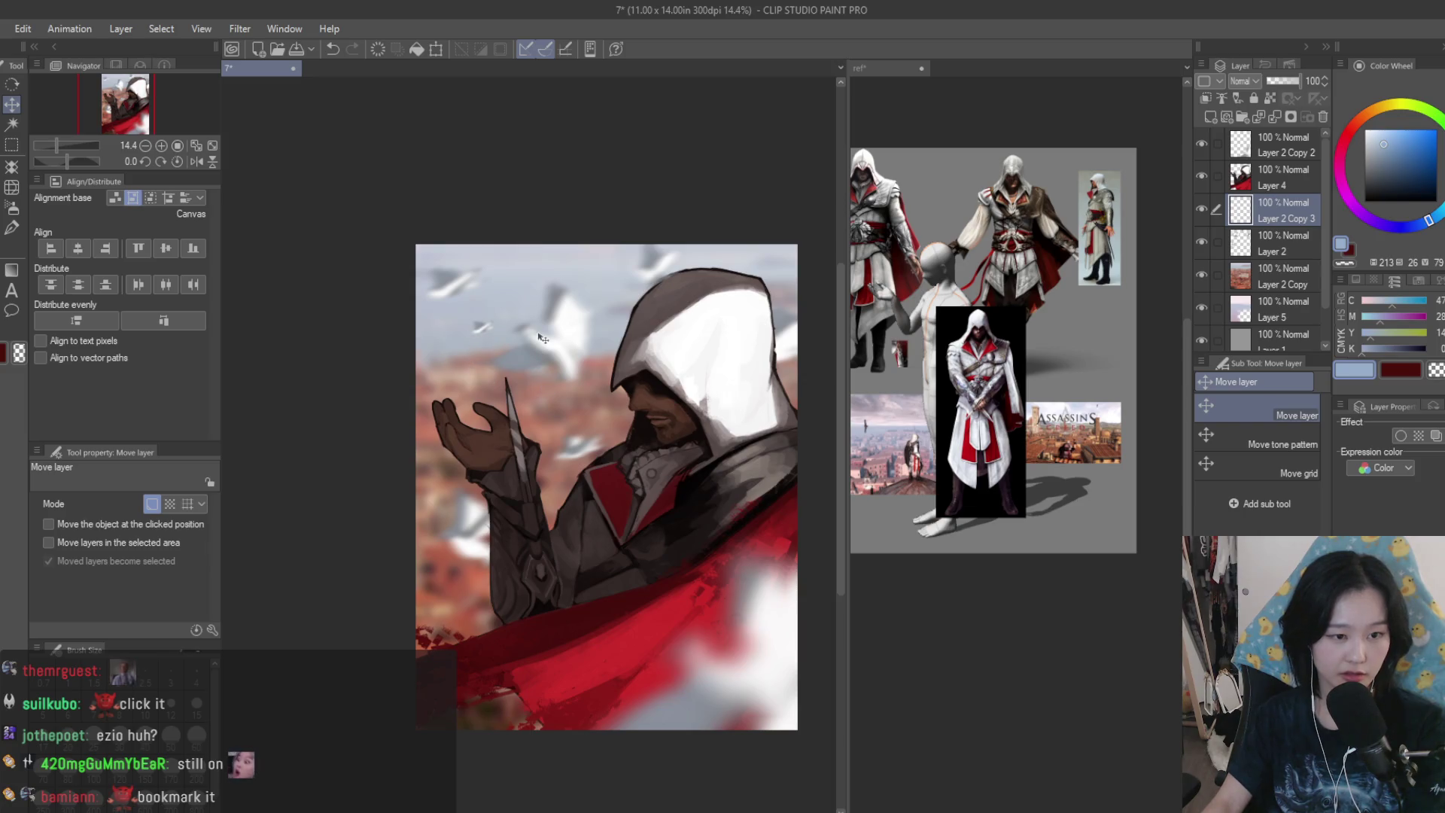
{"action": "key", "text": "j"}
{"action": "scroll", "coordinate": [497, 286], "scroll_direction": "up", "scroll_amount": 3}
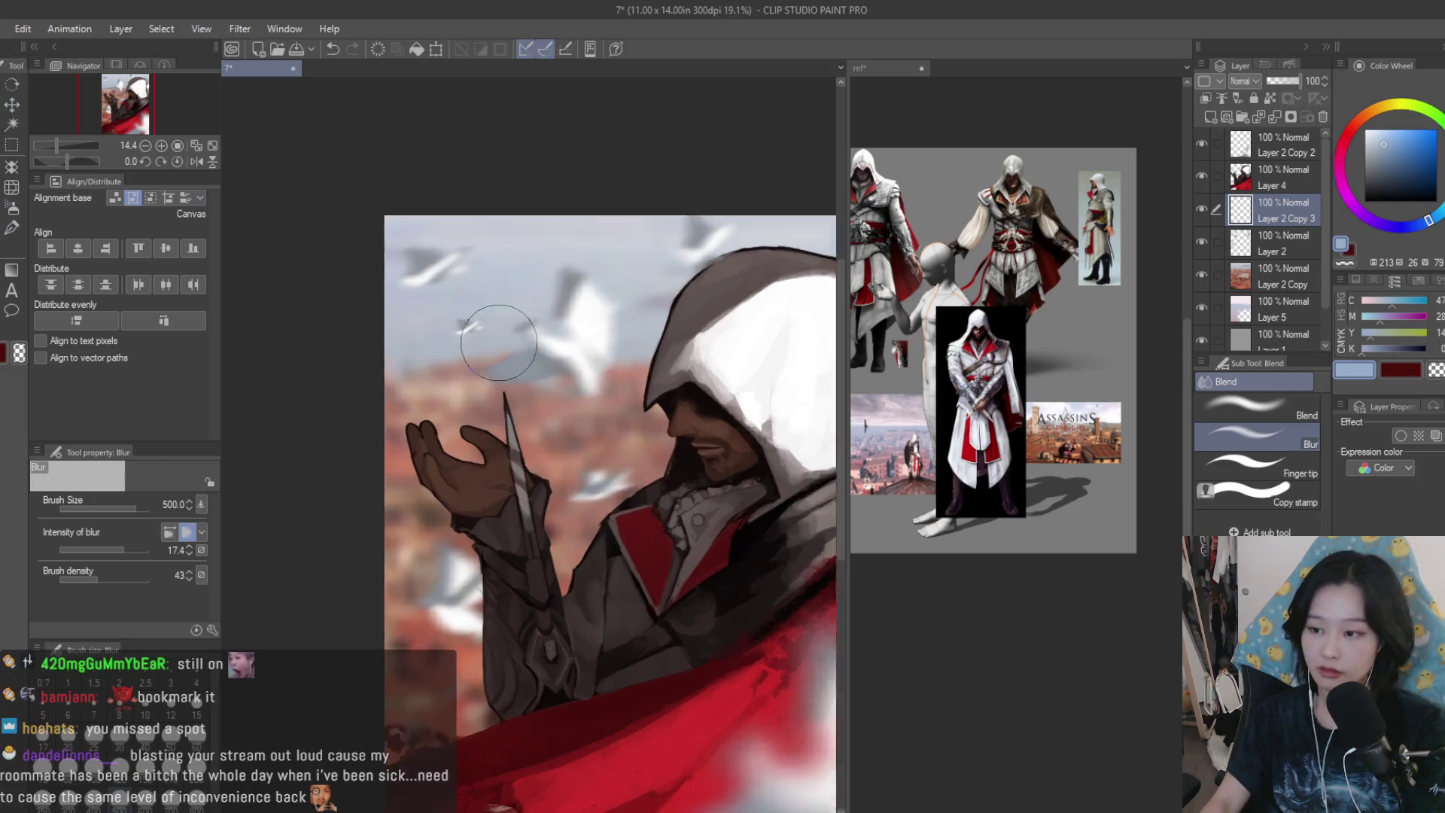
{"action": "scroll", "coordinate": [481, 283], "scroll_direction": "up", "scroll_amount": 1}
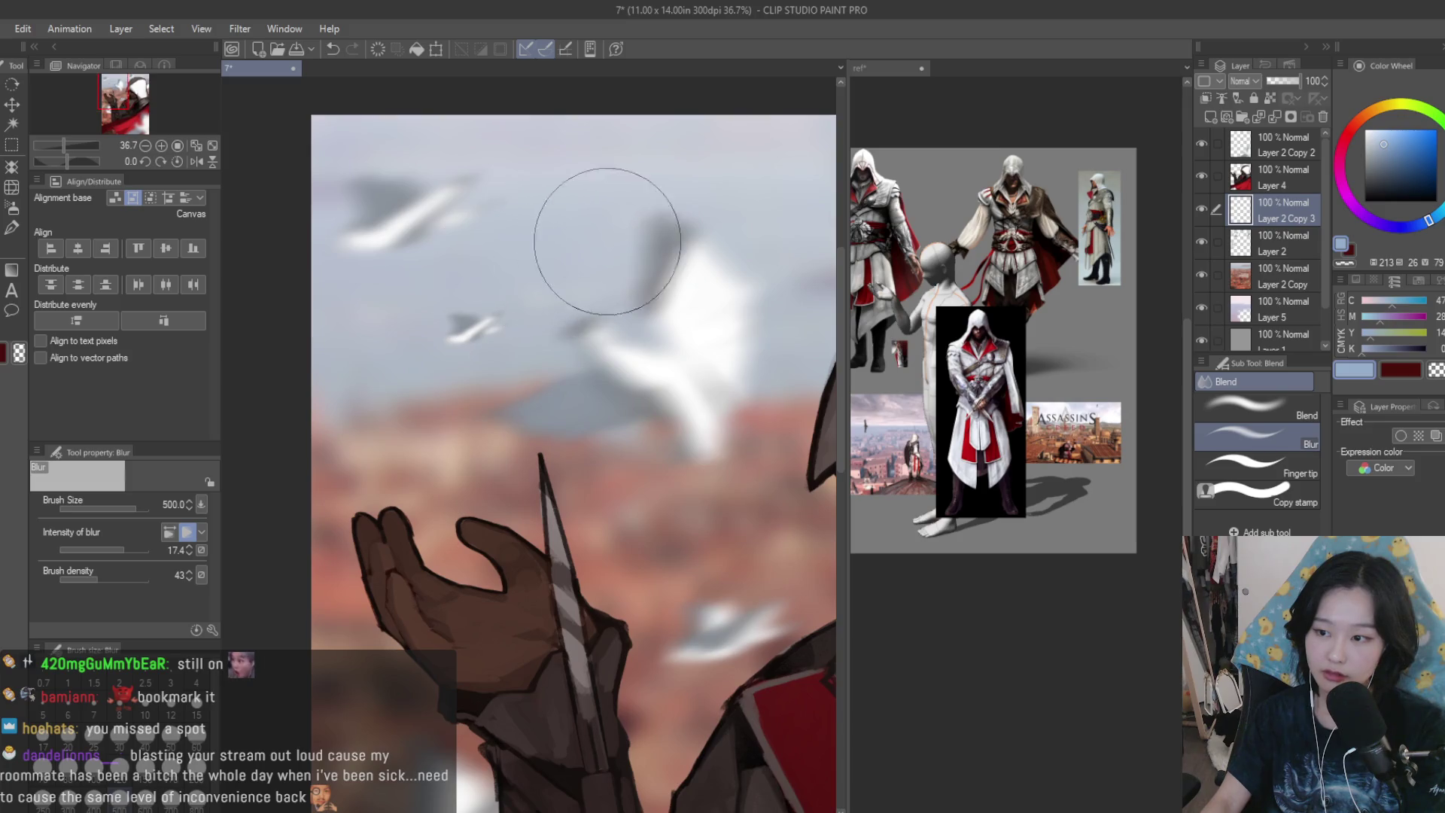
{"action": "scroll", "coordinate": [381, 258], "scroll_direction": "down", "scroll_amount": 4}
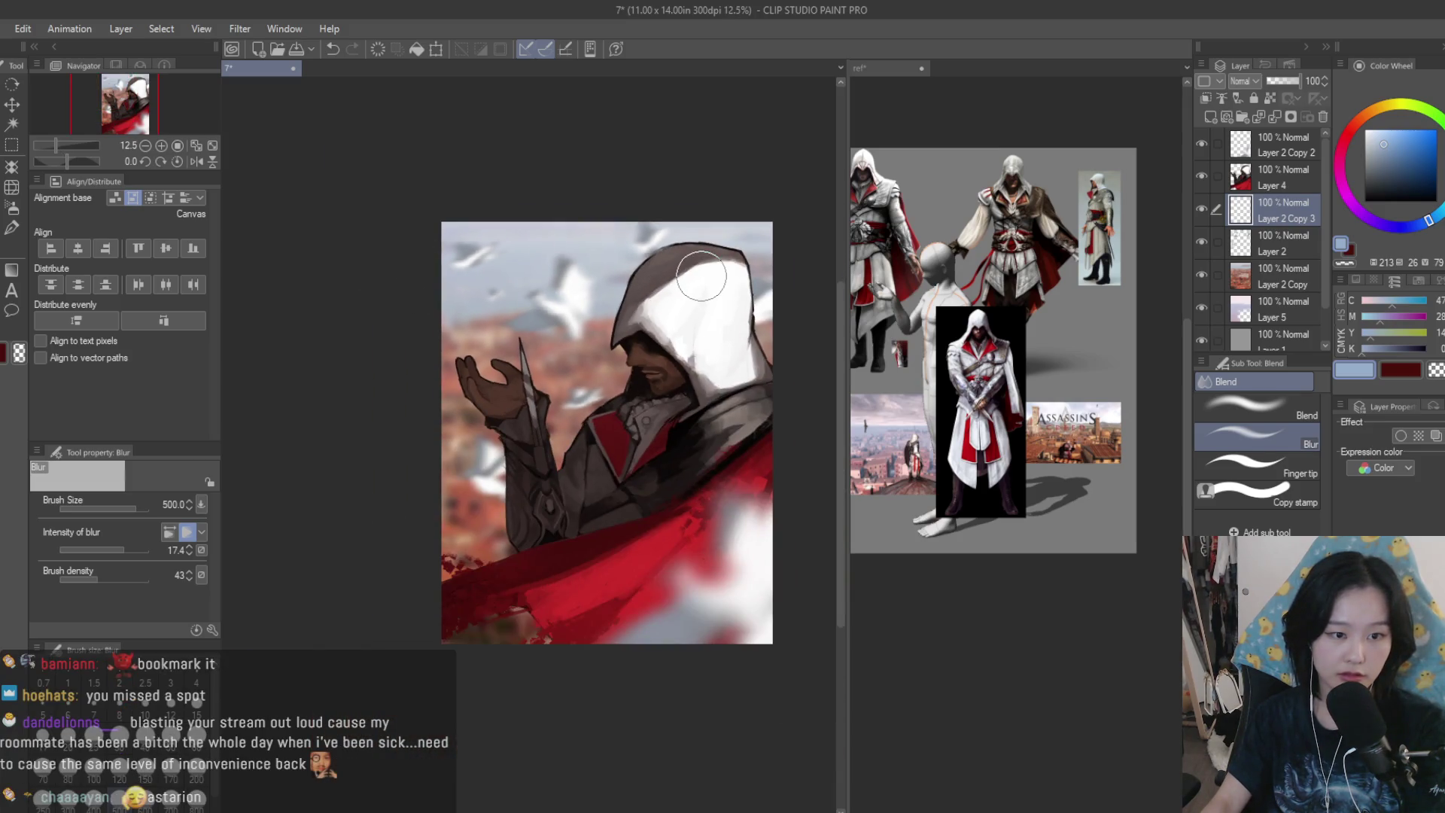
{"action": "scroll", "coordinate": [484, 267], "scroll_direction": "up", "scroll_amount": 4}
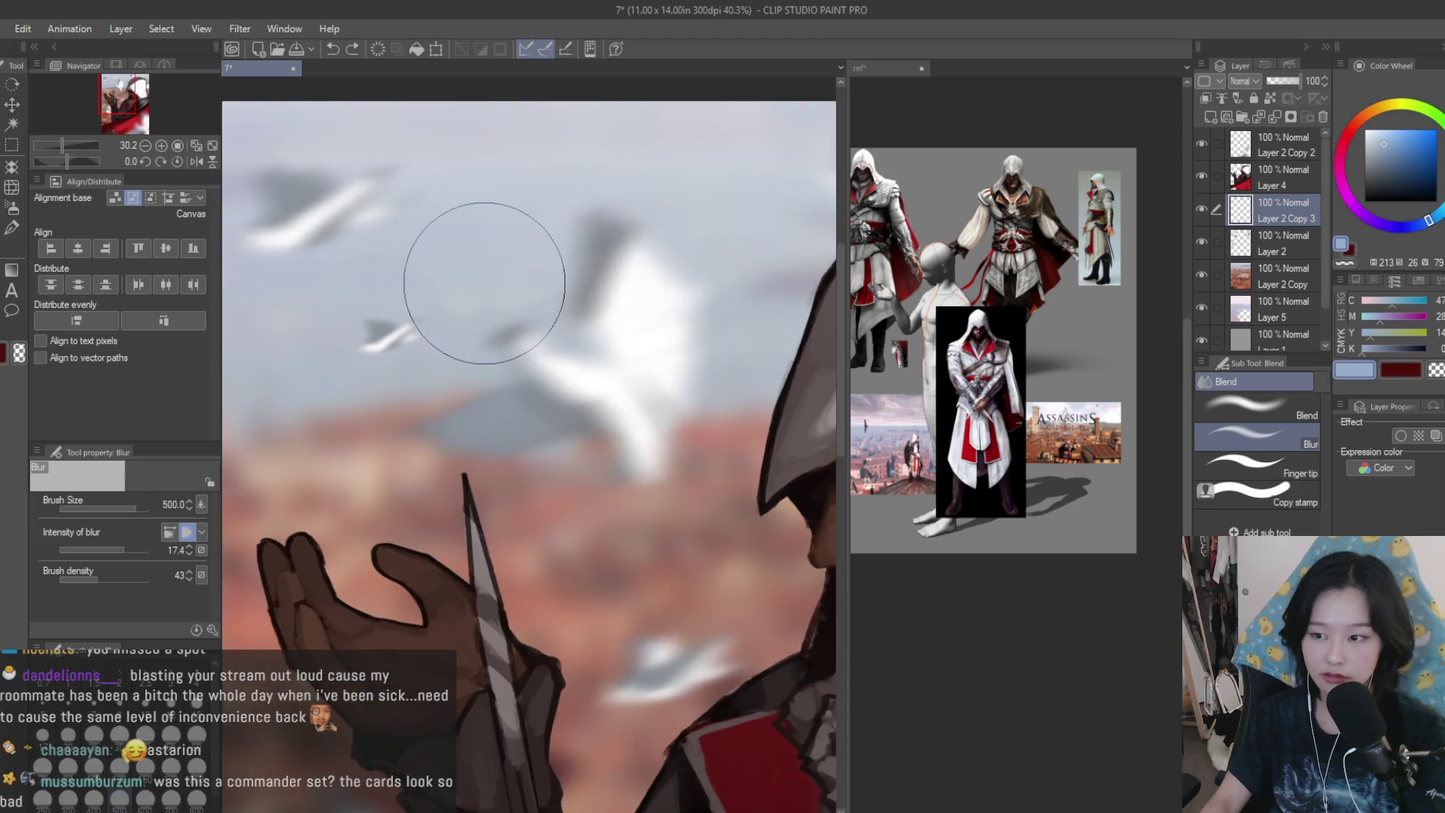
{"action": "key", "text": "bracketleft"}
{"action": "key", "text": "bracketleft"}
{"action": "key", "text": "bracketleft"}
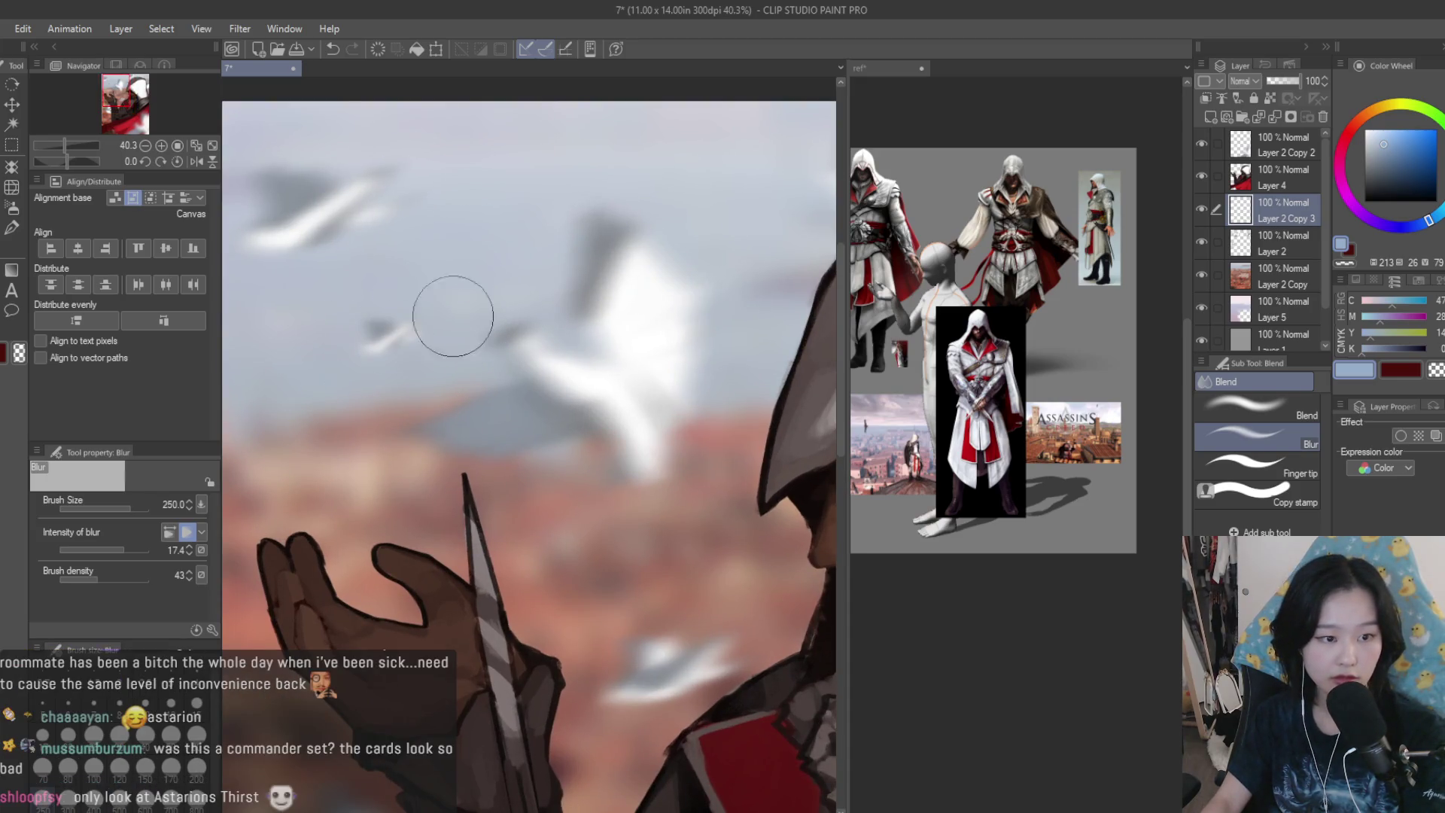
{"action": "scroll", "coordinate": [353, 280], "scroll_direction": "down", "scroll_amount": 2}
{"action": "left_click", "coordinate": [11, 105]}
{"action": "key", "text": "ctrl+j"}
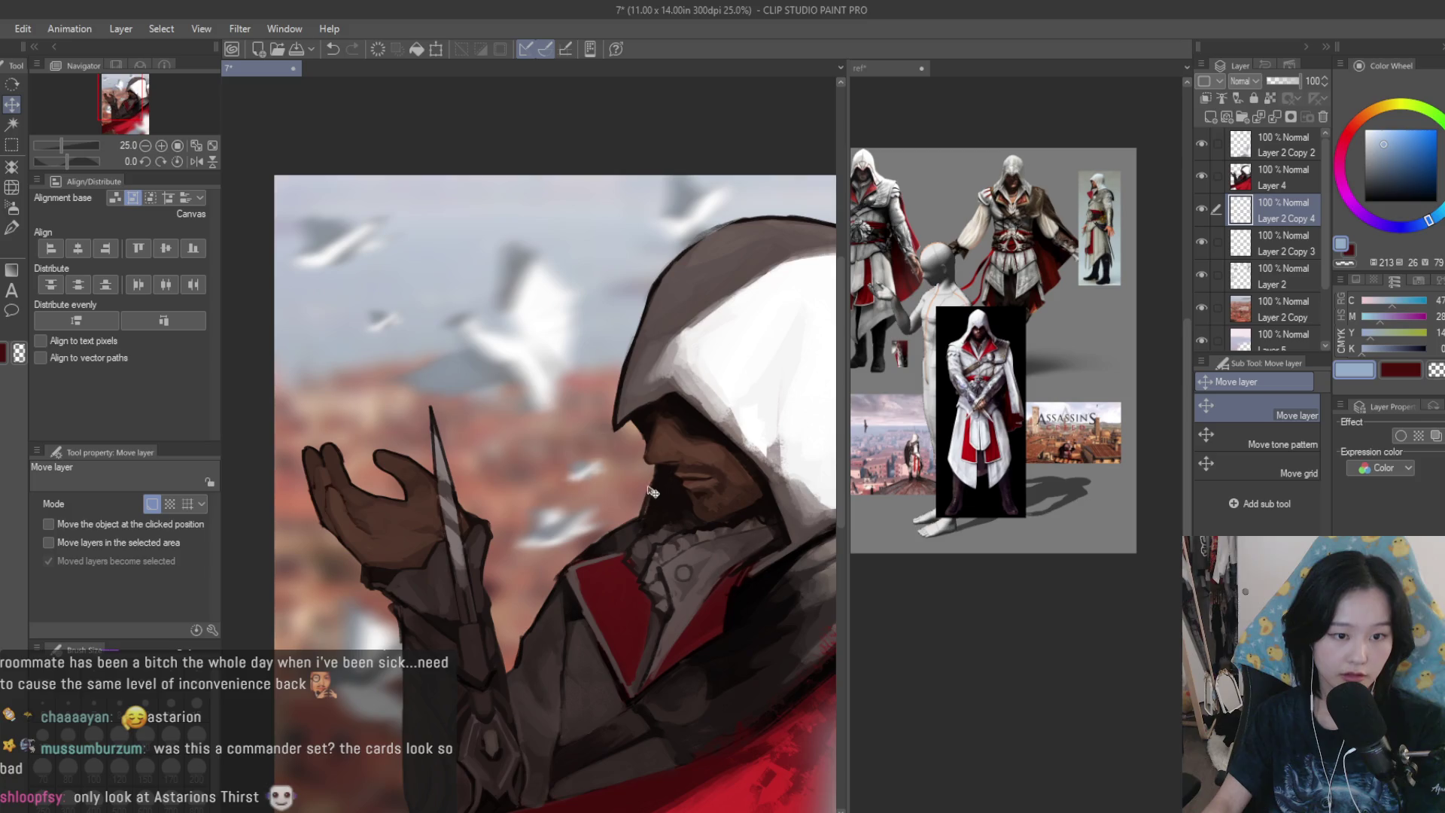
- Reposition the duplicated dove copy up and to the left
{"action": "left_click_drag", "start_coordinate": [475, 613], "coordinate": [381, 614]}
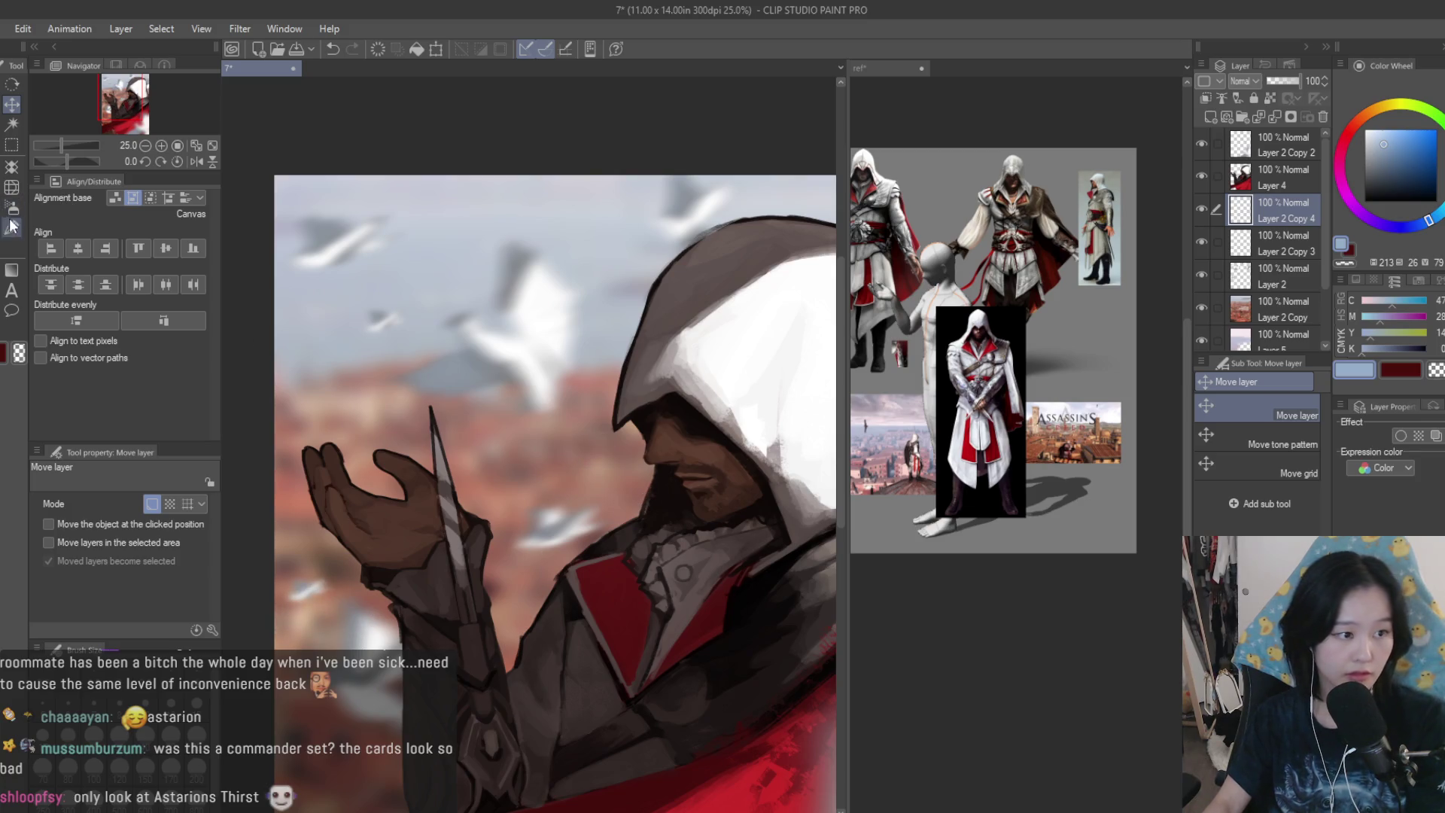
{"action": "left_click_drag", "start_coordinate": [479, 556], "coordinate": [391, 580]}
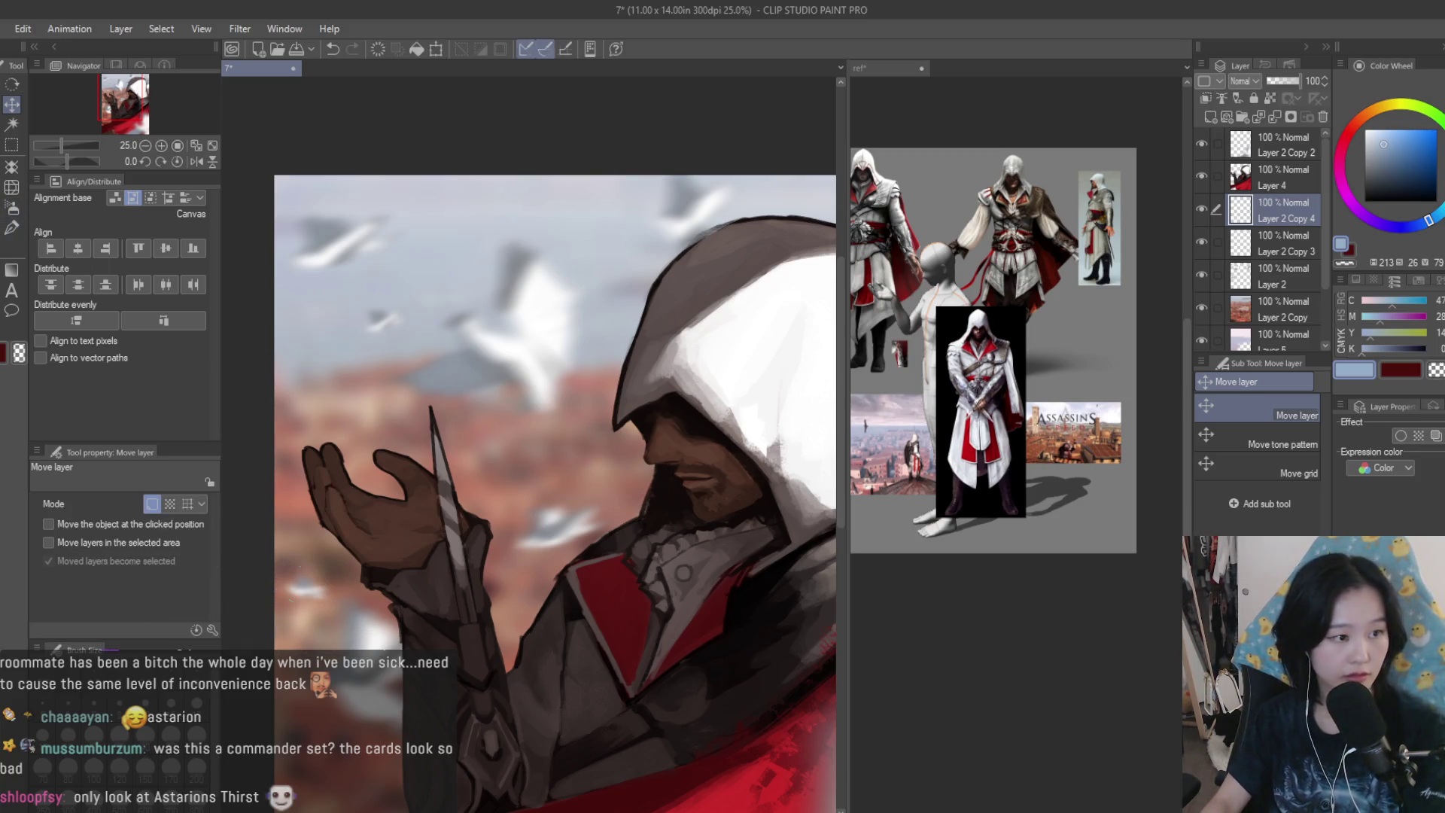
{"action": "key", "text": "j"}
{"action": "scroll", "coordinate": [709, 365], "scroll_direction": "down", "scroll_amount": 3}
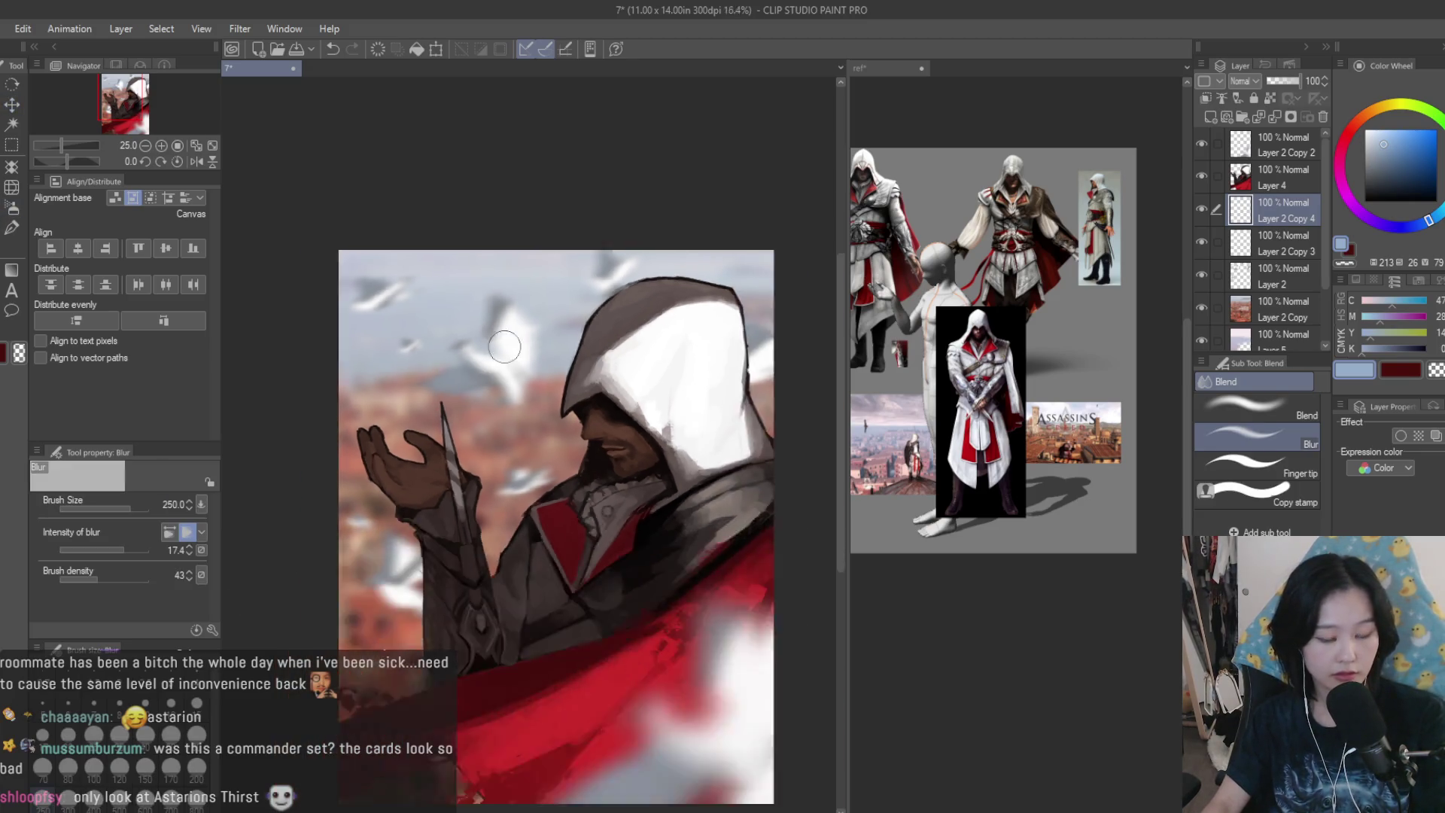
{"action": "key", "text": "h"}
- Delete Layer 2 Copy 3 and Layer 2 Copy 4, checking the composition mirrored
{"action": "key", "text": "h"}
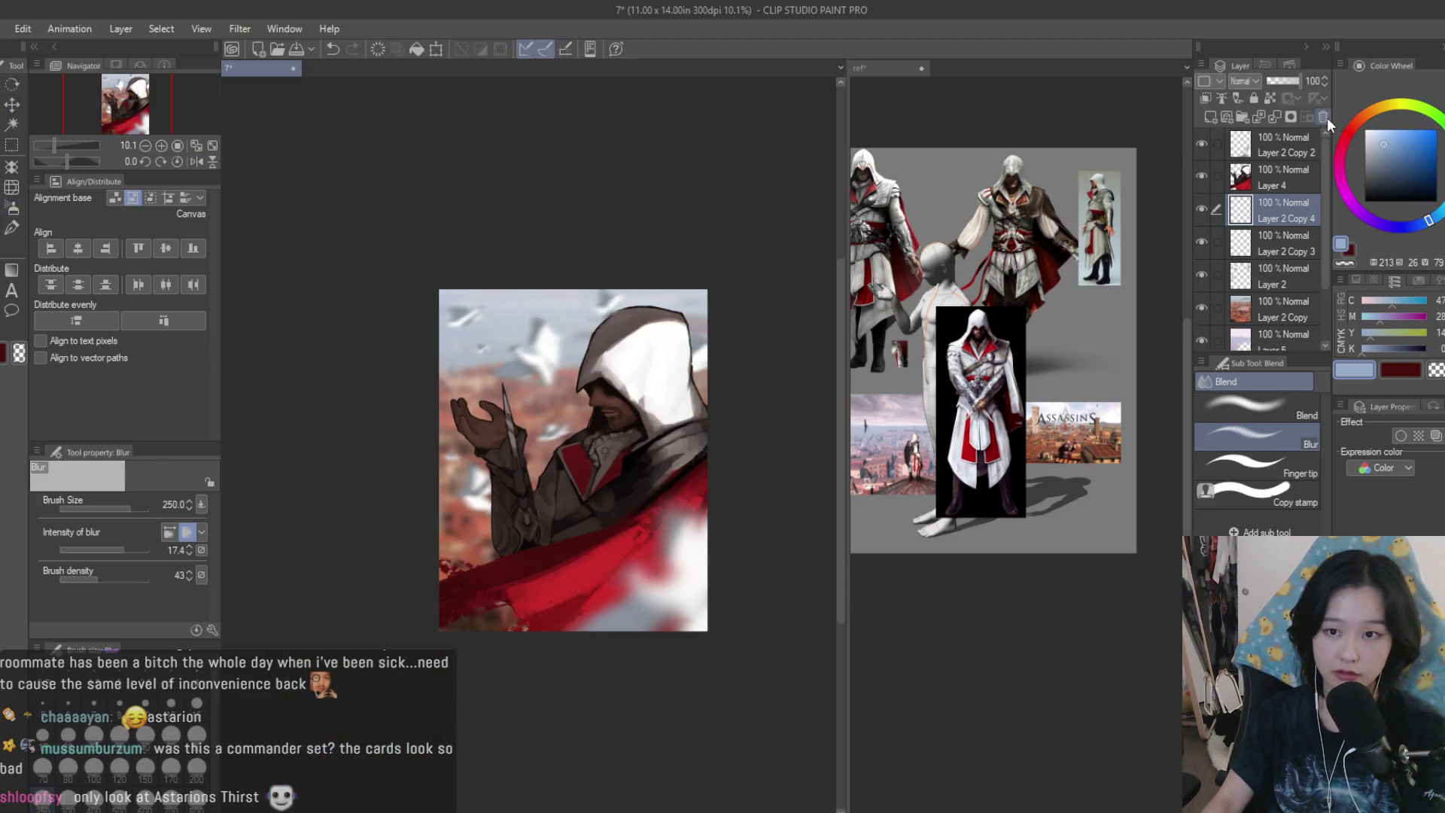
{"action": "left_click", "coordinate": [1324, 117]}
{"action": "left_click", "coordinate": [1324, 118]}
{"action": "scroll", "coordinate": [701, 282], "scroll_direction": "down", "scroll_amount": 1}
{"action": "key", "text": "h"}
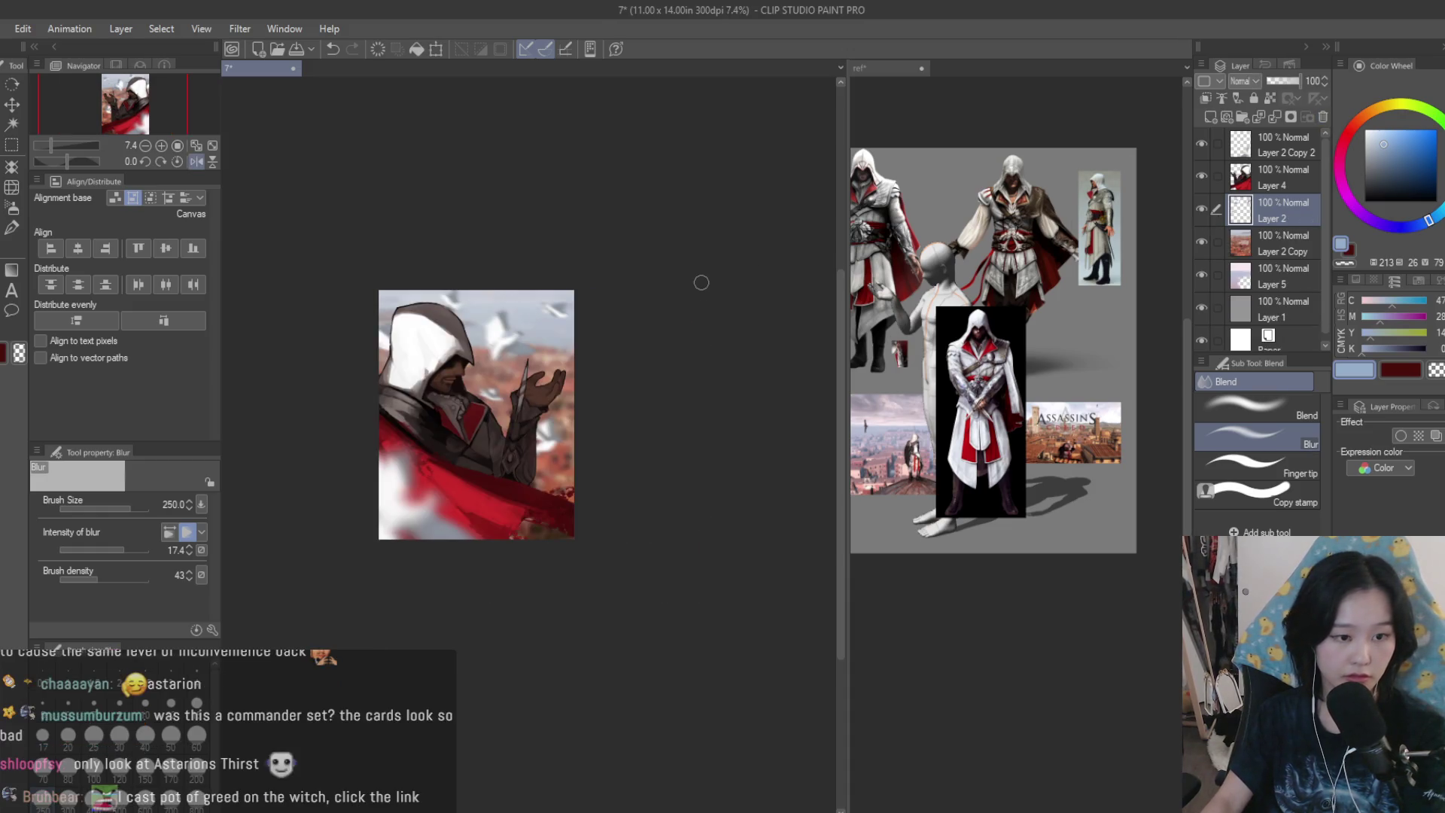
{"action": "key", "text": "h"}
{"action": "scroll", "coordinate": [700, 283], "scroll_direction": "up", "scroll_amount": 3}
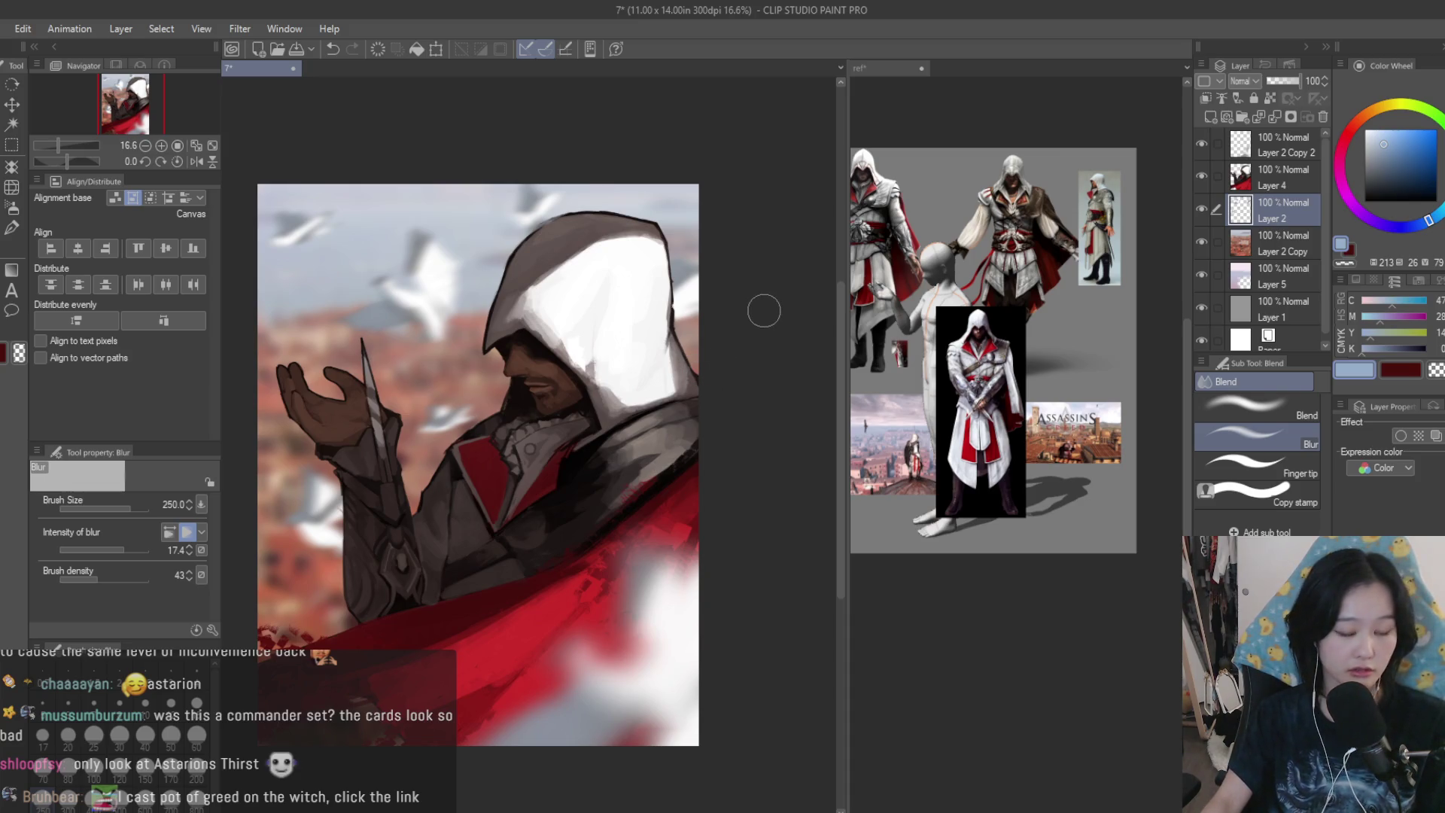
- Add a new layer above Layer 2 and spray soft white haze over the sky with the airbrush
{"action": "key", "text": "b"}
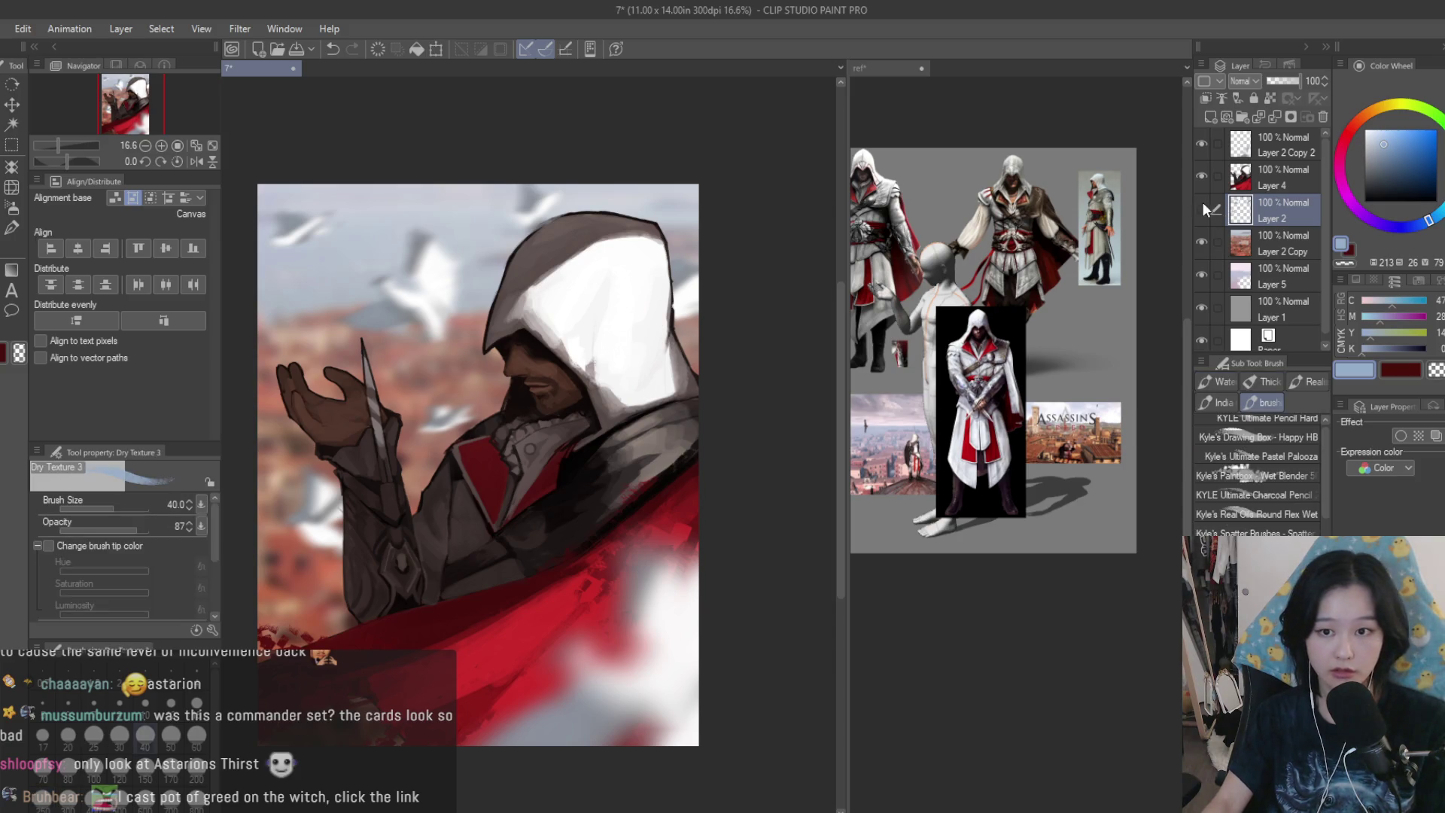
{"action": "scroll", "coordinate": [267, 269], "scroll_direction": "up", "scroll_amount": 1}
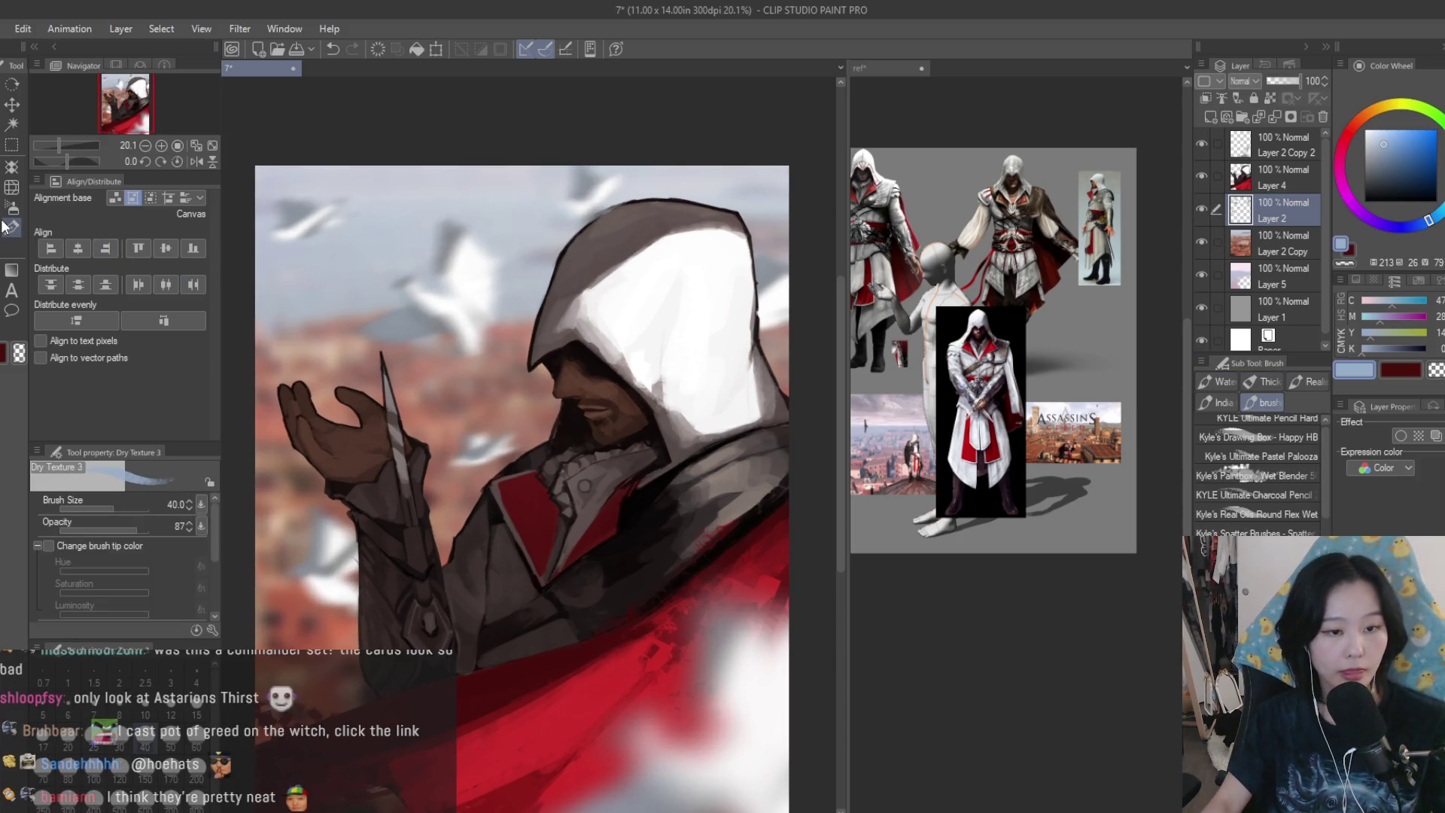
{"action": "scroll", "coordinate": [399, 254], "scroll_direction": "up", "scroll_amount": 3}
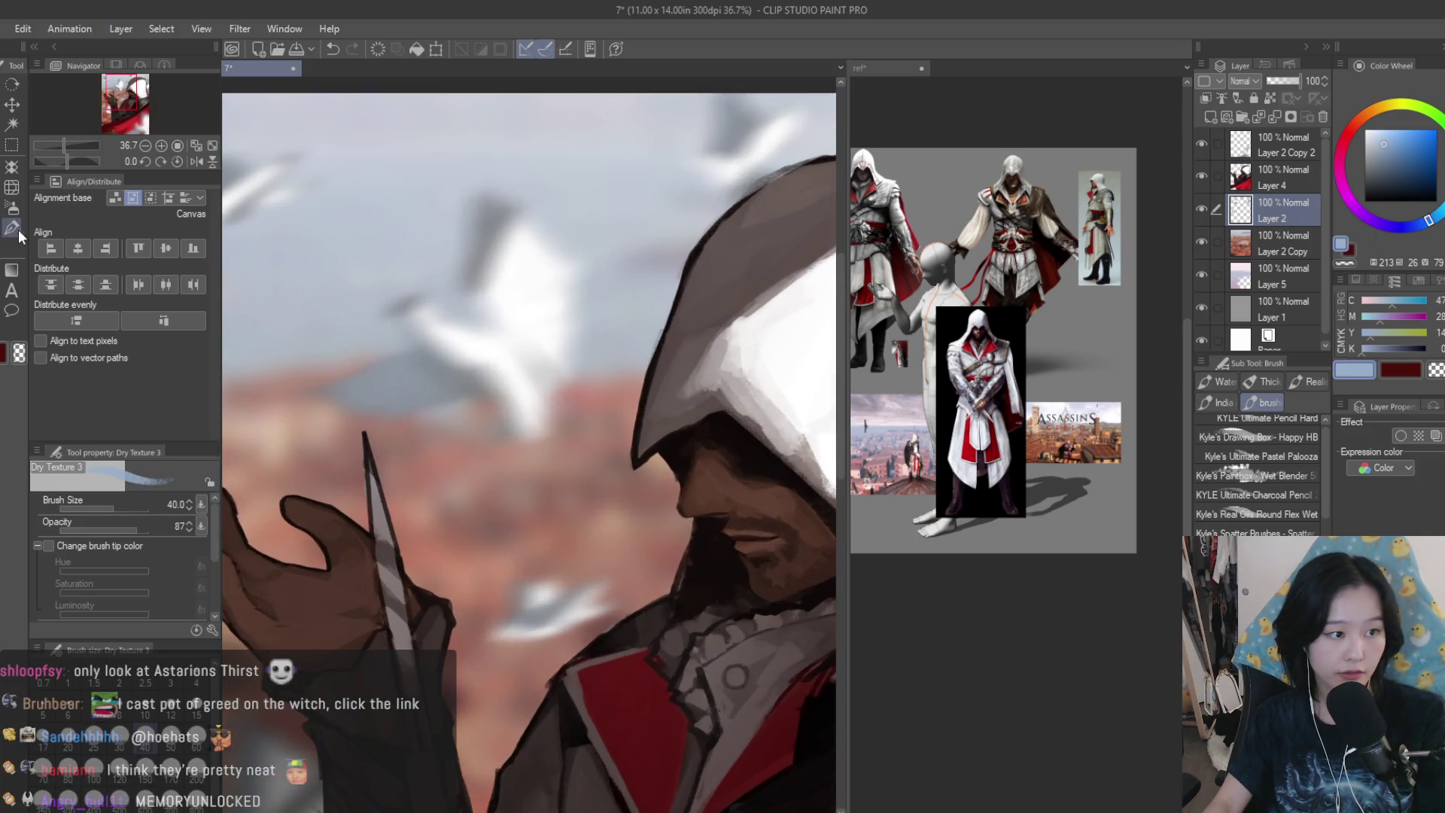
{"action": "key", "text": "b"}
{"action": "left_click", "coordinate": [1210, 116]}
{"action": "left_click", "coordinate": [1364, 129]}
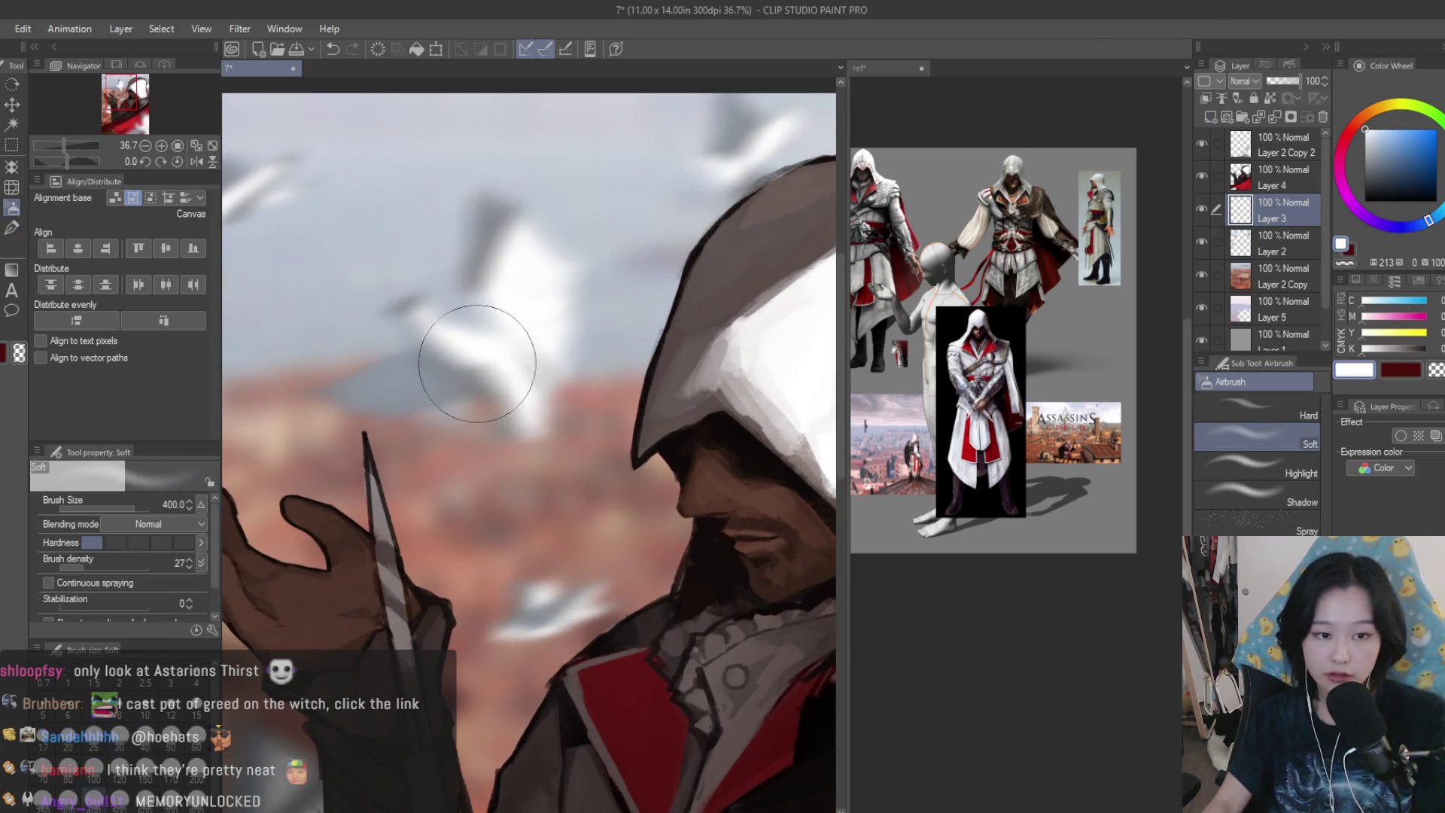
{"action": "mouse_move", "coordinate": [477, 362]}
{"action": "left_mouse_down"}
{"action": "mouse_move", "coordinate": [557, 339]}
{"action": "mouse_move", "coordinate": [422, 318]}
{"action": "left_mouse_up"}
- Reduce the airbrush to size 300 and zoom around to inspect the hand and hood
{"action": "scroll", "coordinate": [422, 319], "scroll_direction": "down", "scroll_amount": 4}
{"action": "scroll", "coordinate": [451, 318], "scroll_direction": "up", "scroll_amount": 2}
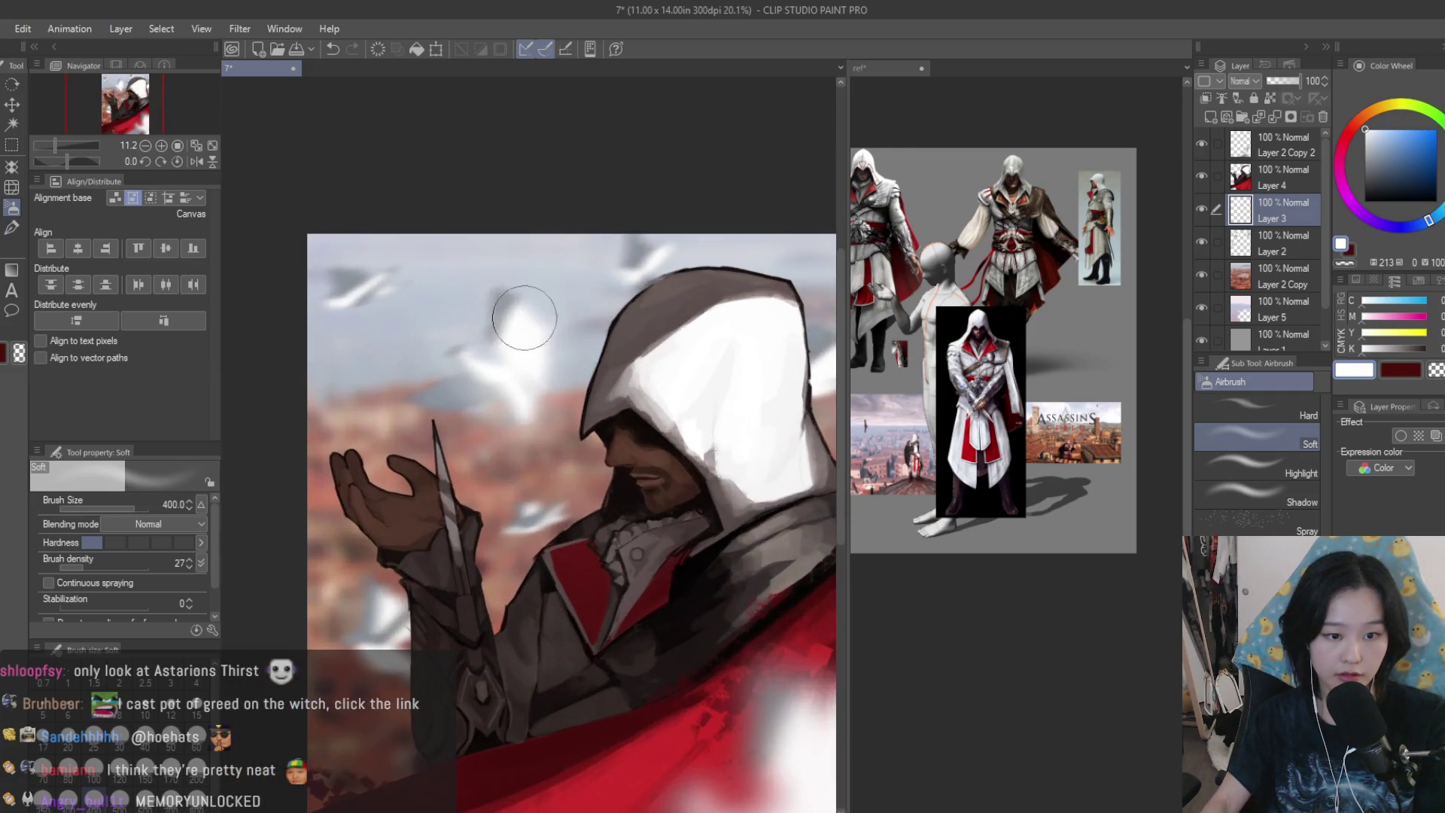
{"action": "key", "text": "["}
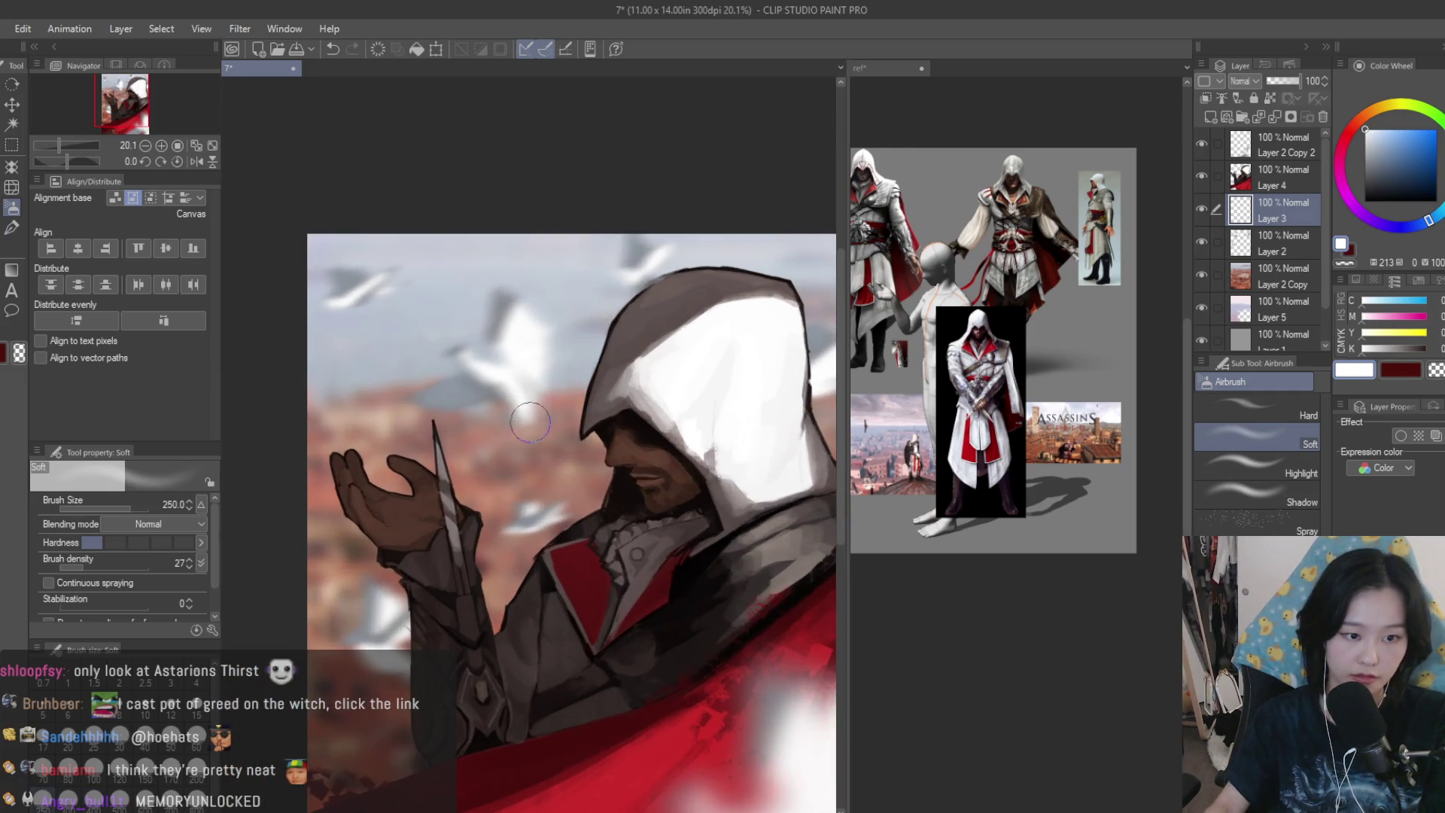
{"action": "scroll", "coordinate": [458, 387], "scroll_direction": "up", "scroll_amount": 3}
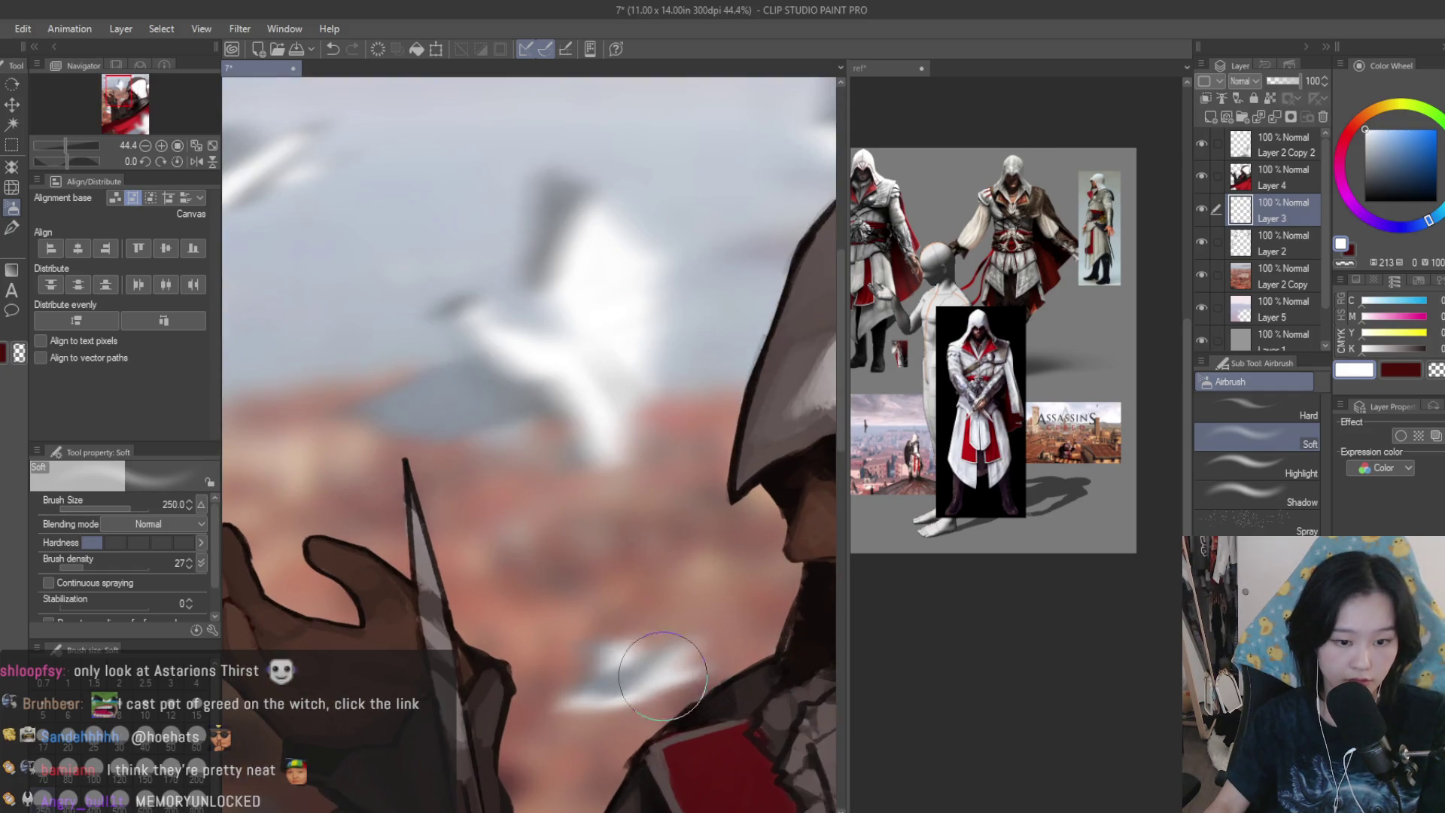
{"action": "scroll", "coordinate": [663, 675], "scroll_direction": "down", "scroll_amount": 4}
{"action": "scroll", "coordinate": [530, 599], "scroll_direction": "up", "scroll_amount": 4}
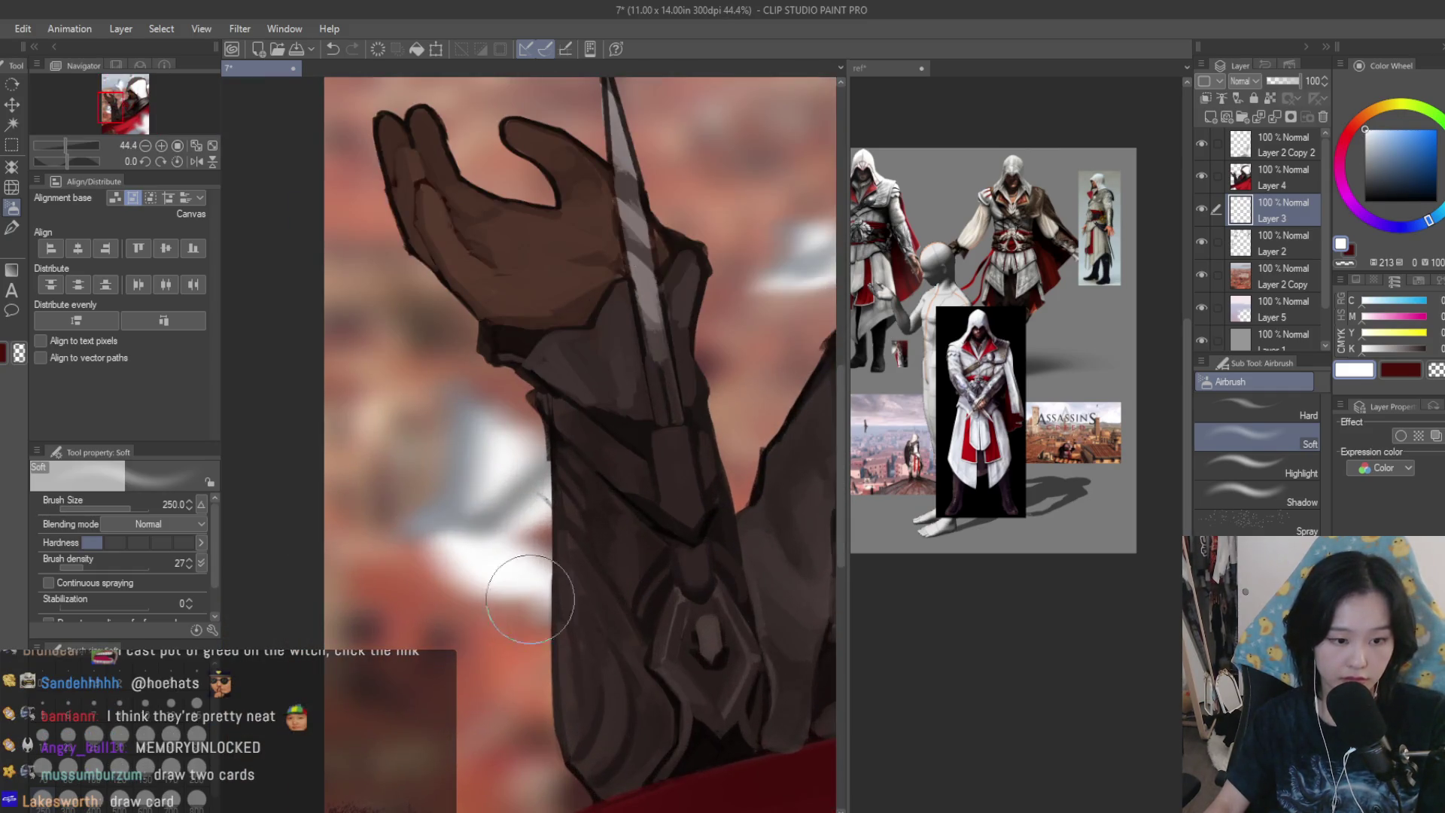
{"action": "scroll", "coordinate": [498, 454], "scroll_direction": "down", "scroll_amount": 4}
{"action": "scroll", "coordinate": [705, 407], "scroll_direction": "up", "scroll_amount": 1}
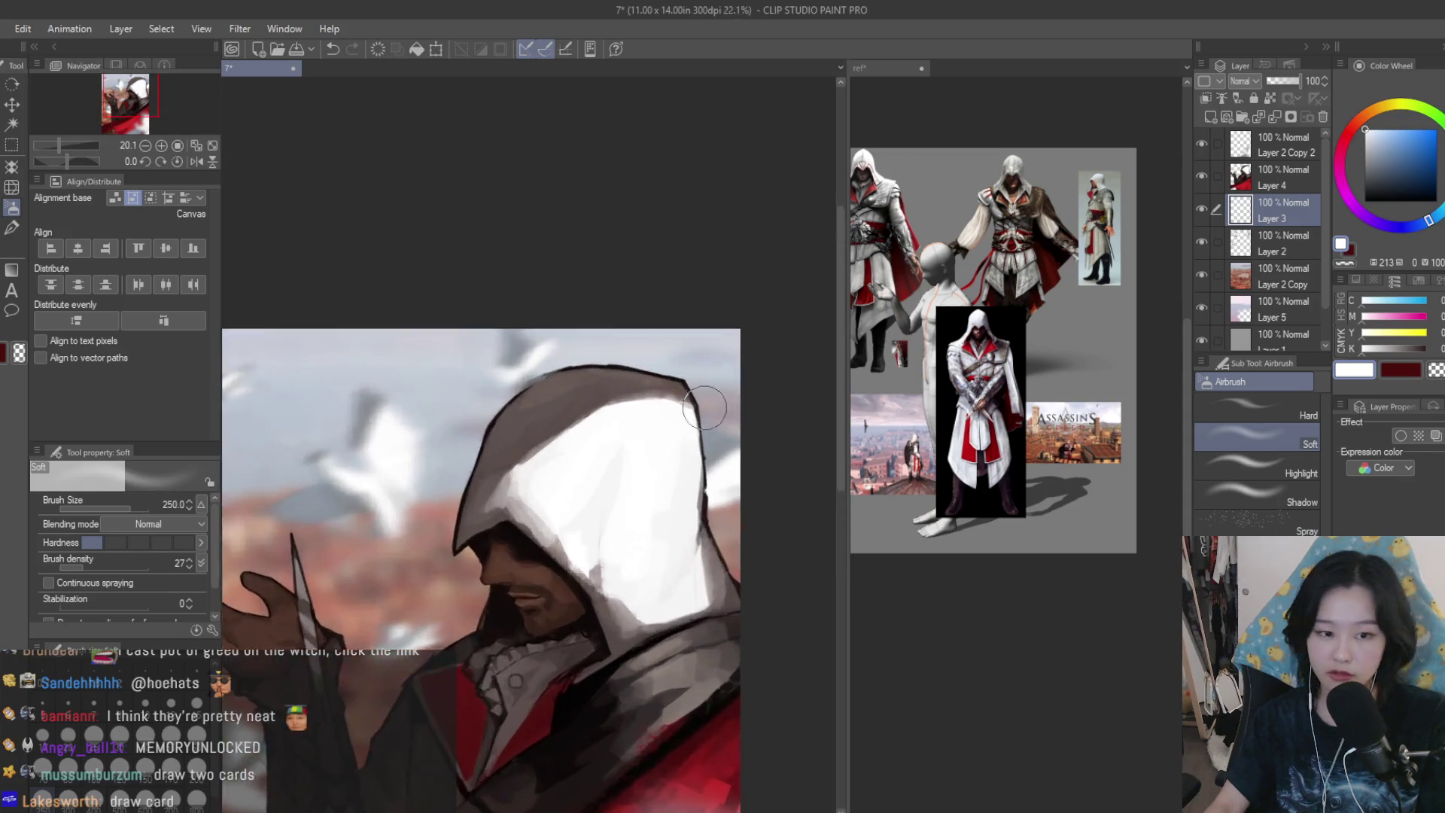
{"action": "scroll", "coordinate": [705, 407], "scroll_direction": "up", "scroll_amount": 3}
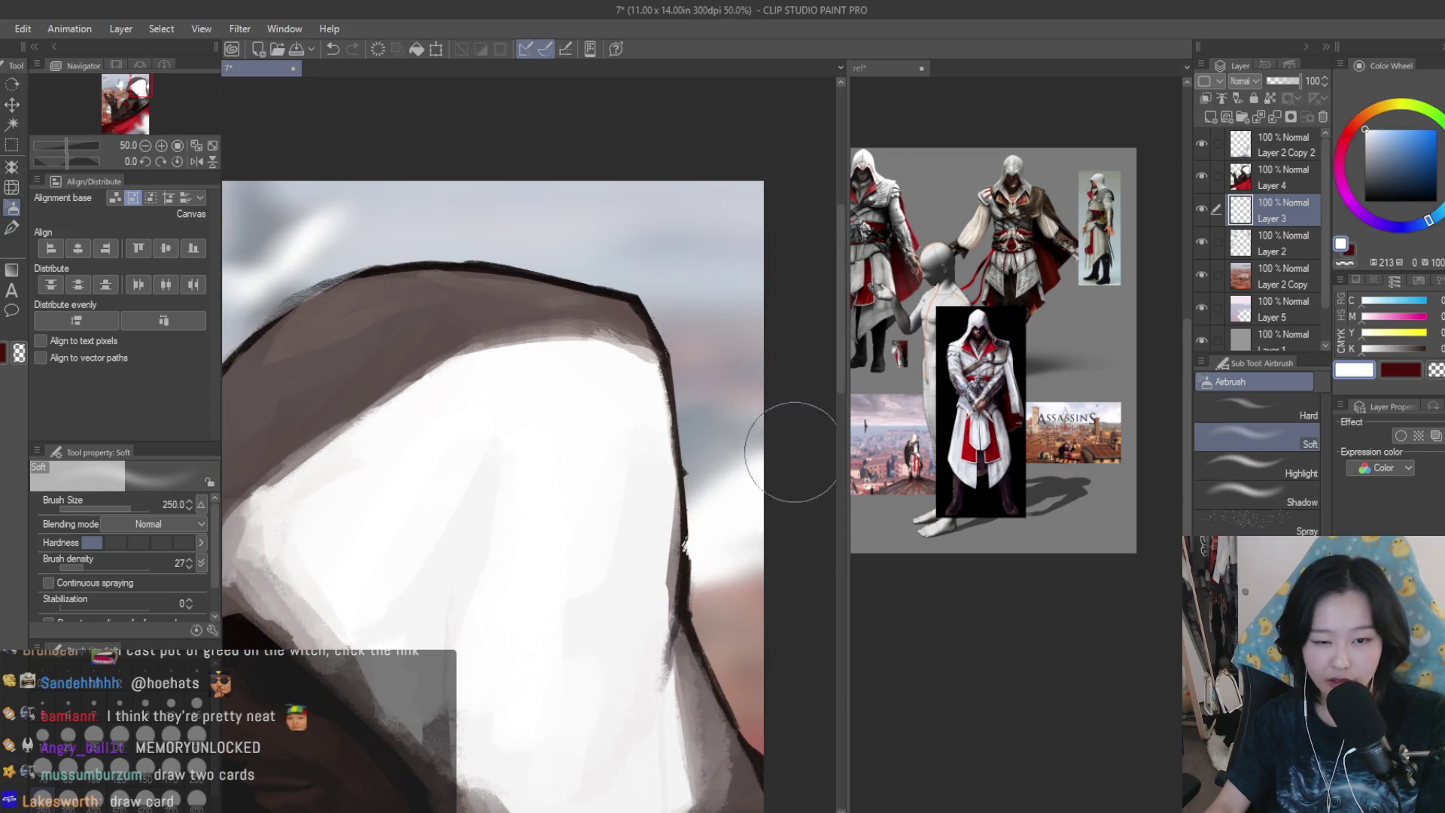
{"action": "scroll", "coordinate": [798, 603], "scroll_direction": "down", "scroll_amount": 3}
{"action": "scroll", "coordinate": [549, 413], "scroll_direction": "up", "scroll_amount": 2}
{"action": "scroll", "coordinate": [651, 576], "scroll_direction": "down", "scroll_amount": 4}
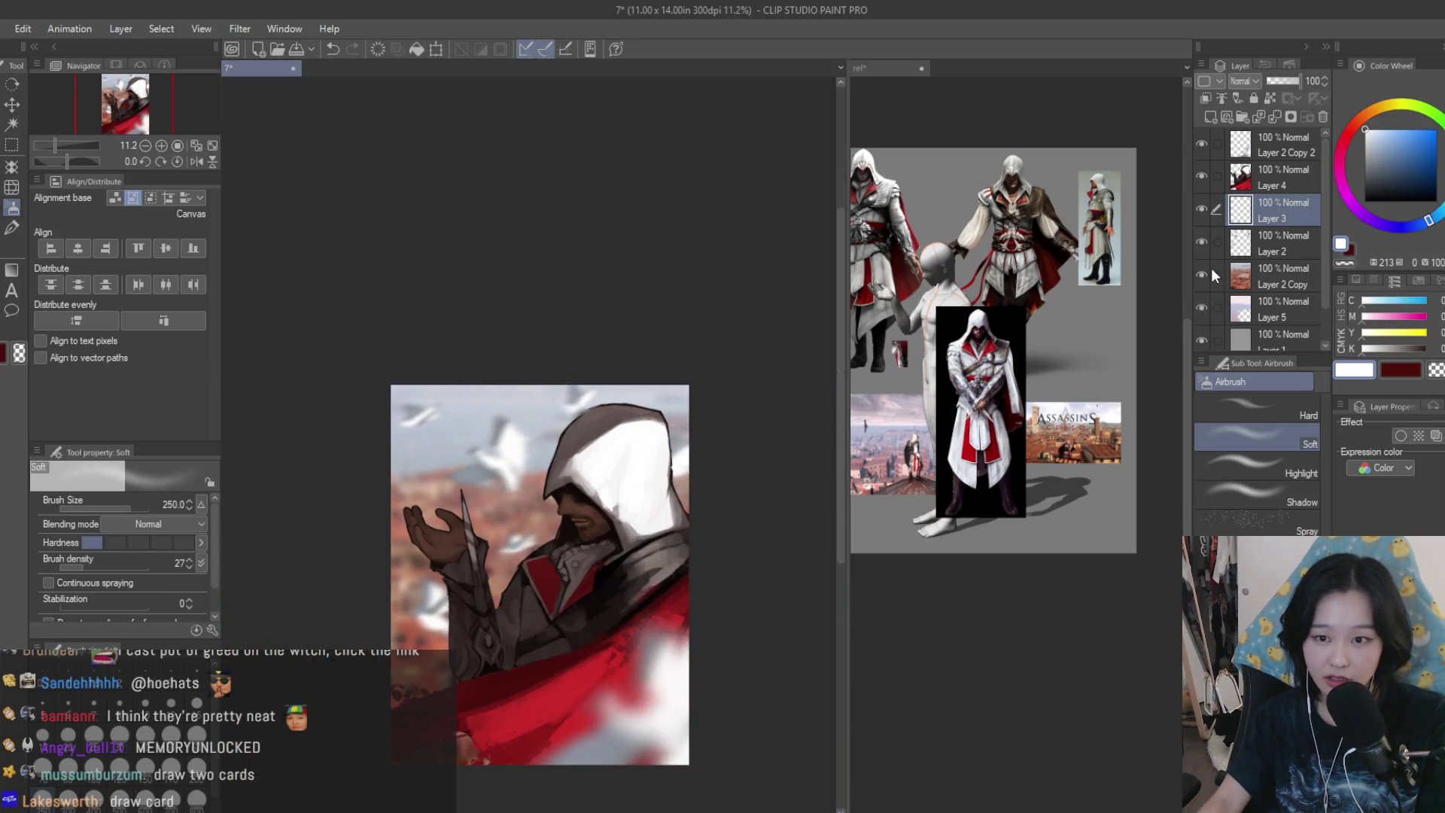
{"action": "scroll", "coordinate": [755, 274], "scroll_direction": "up", "scroll_amount": 1}
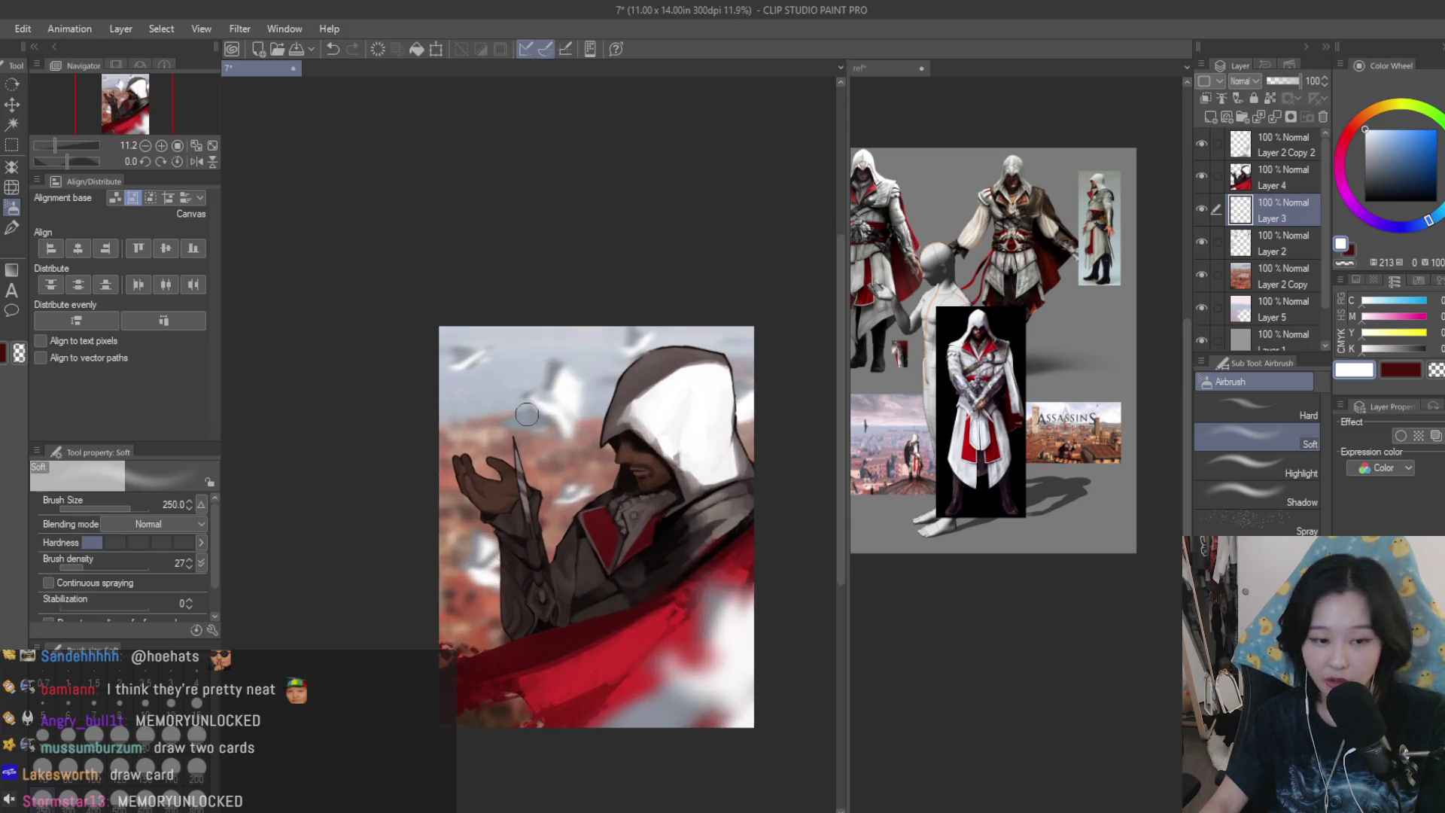
{"action": "scroll", "coordinate": [746, 527], "scroll_direction": "up", "scroll_amount": 1}
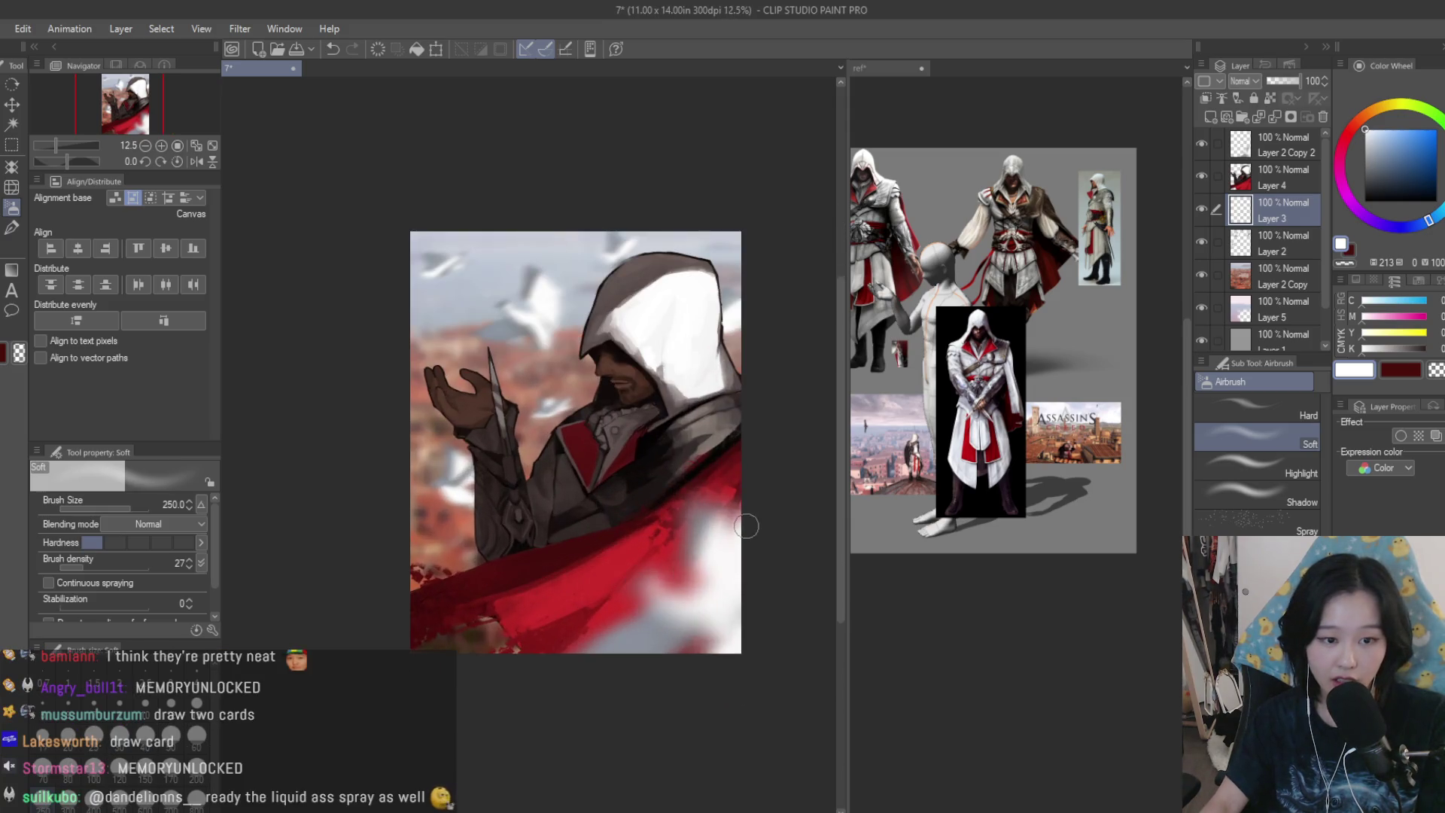
- Select Layer 2 Copy, the blurred background layer
{"action": "left_click", "coordinate": [1202, 282]}
{"action": "scroll", "coordinate": [556, 392], "scroll_direction": "up", "scroll_amount": 2}
{"action": "scroll", "coordinate": [555, 392], "scroll_direction": "down", "scroll_amount": 1}
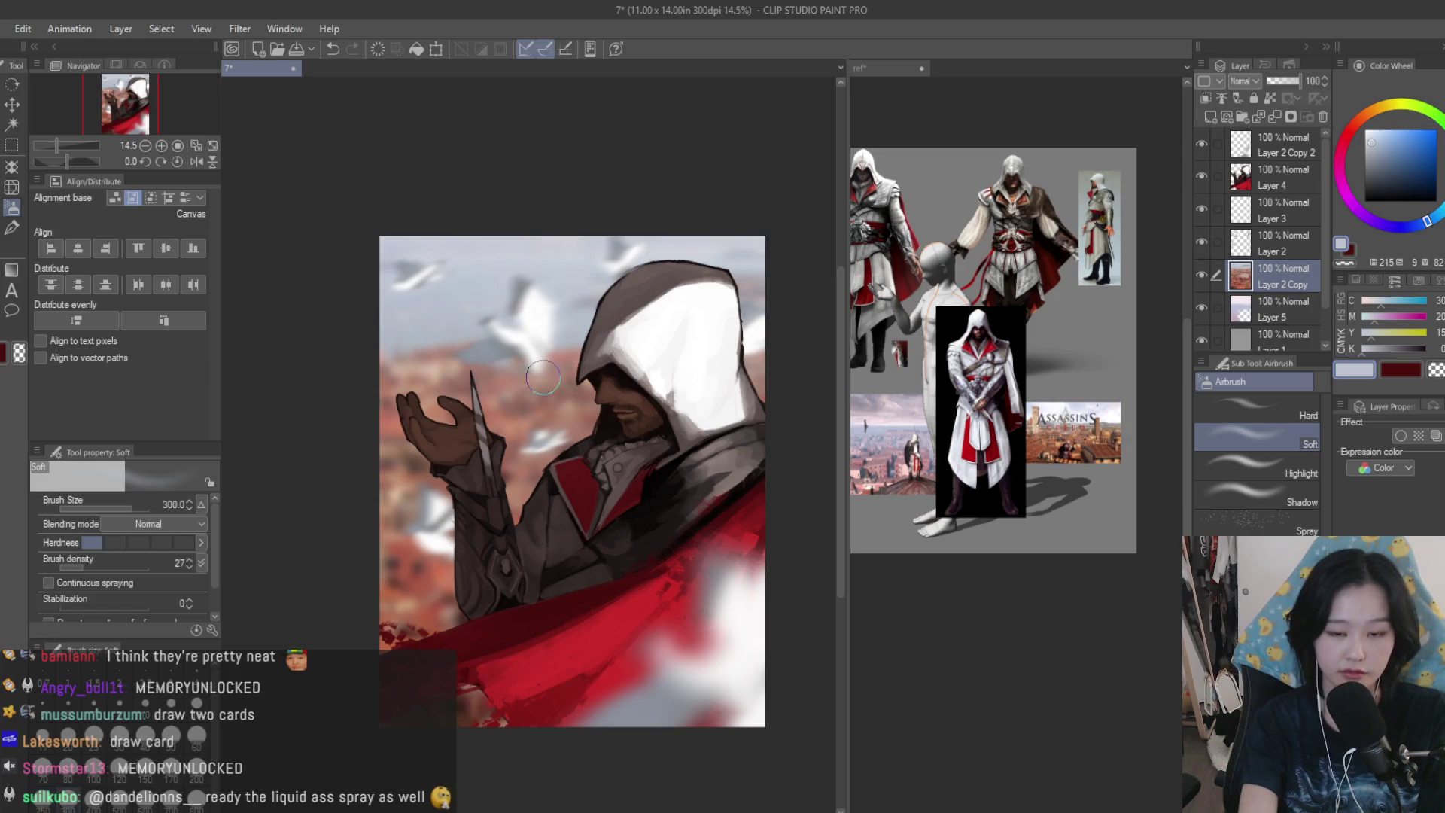
- Haze the sky left of the hood and raised hand with sampled light blue-grey, shrinking the brush to 250
{"action": "scroll", "coordinate": [865, 420], "scroll_direction": "up", "scroll_amount": 3}
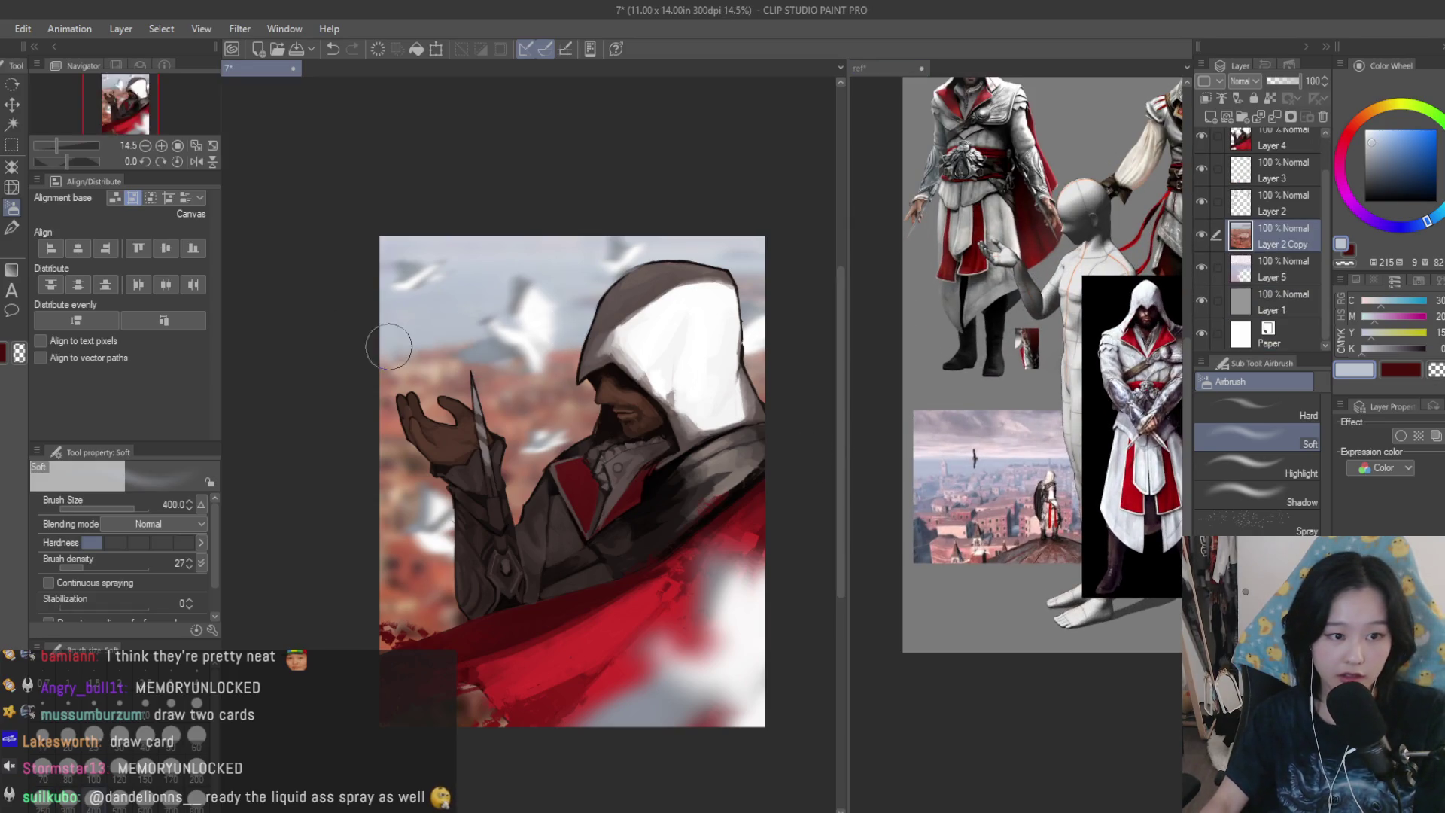
{"action": "left_click_drag", "start_coordinate": [389, 347], "coordinate": [559, 354]}
{"action": "key", "text": "bracketleft"}
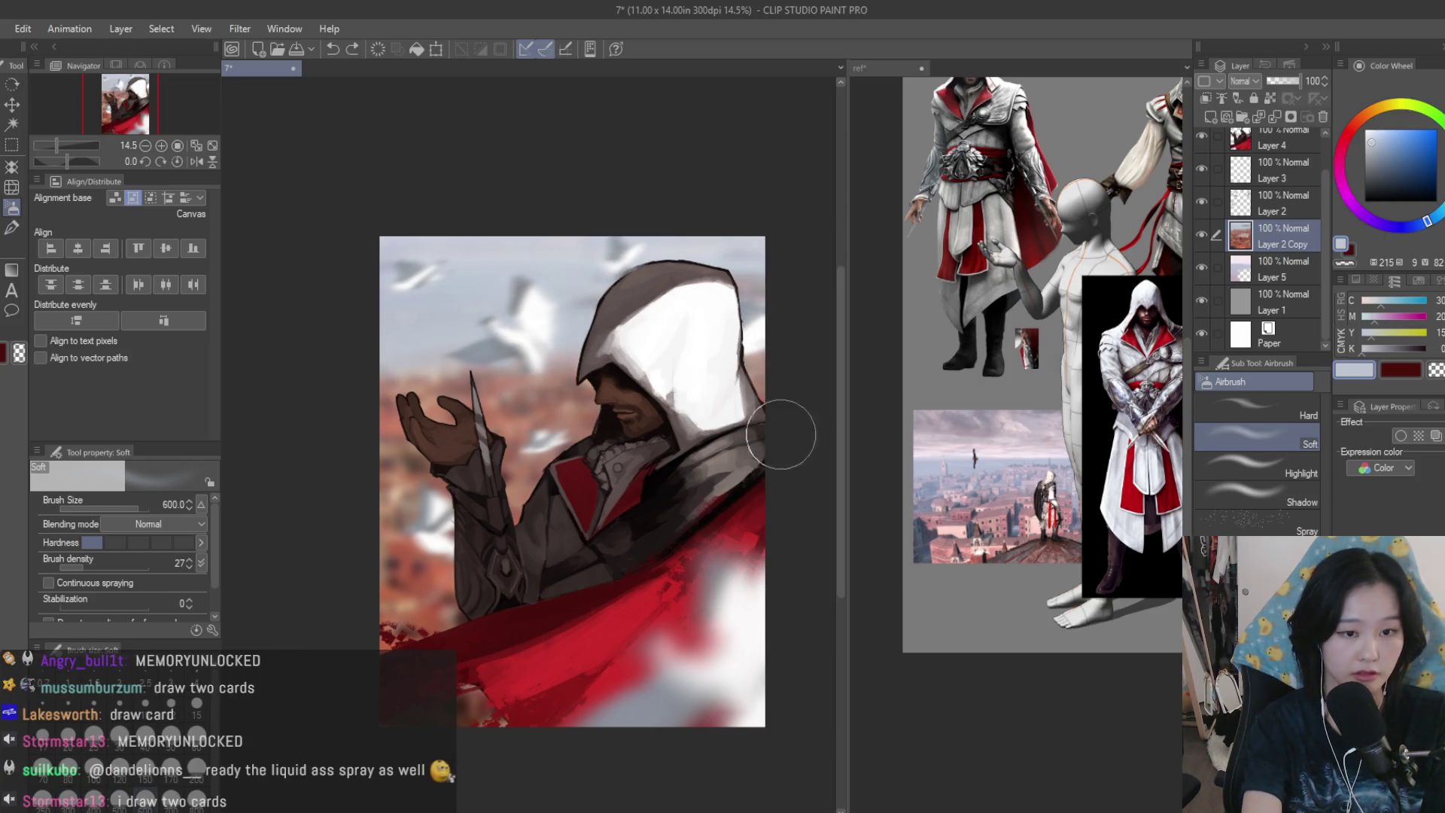
{"action": "key", "text": "bracketleft"}
{"action": "key", "text": "bracketleft"}
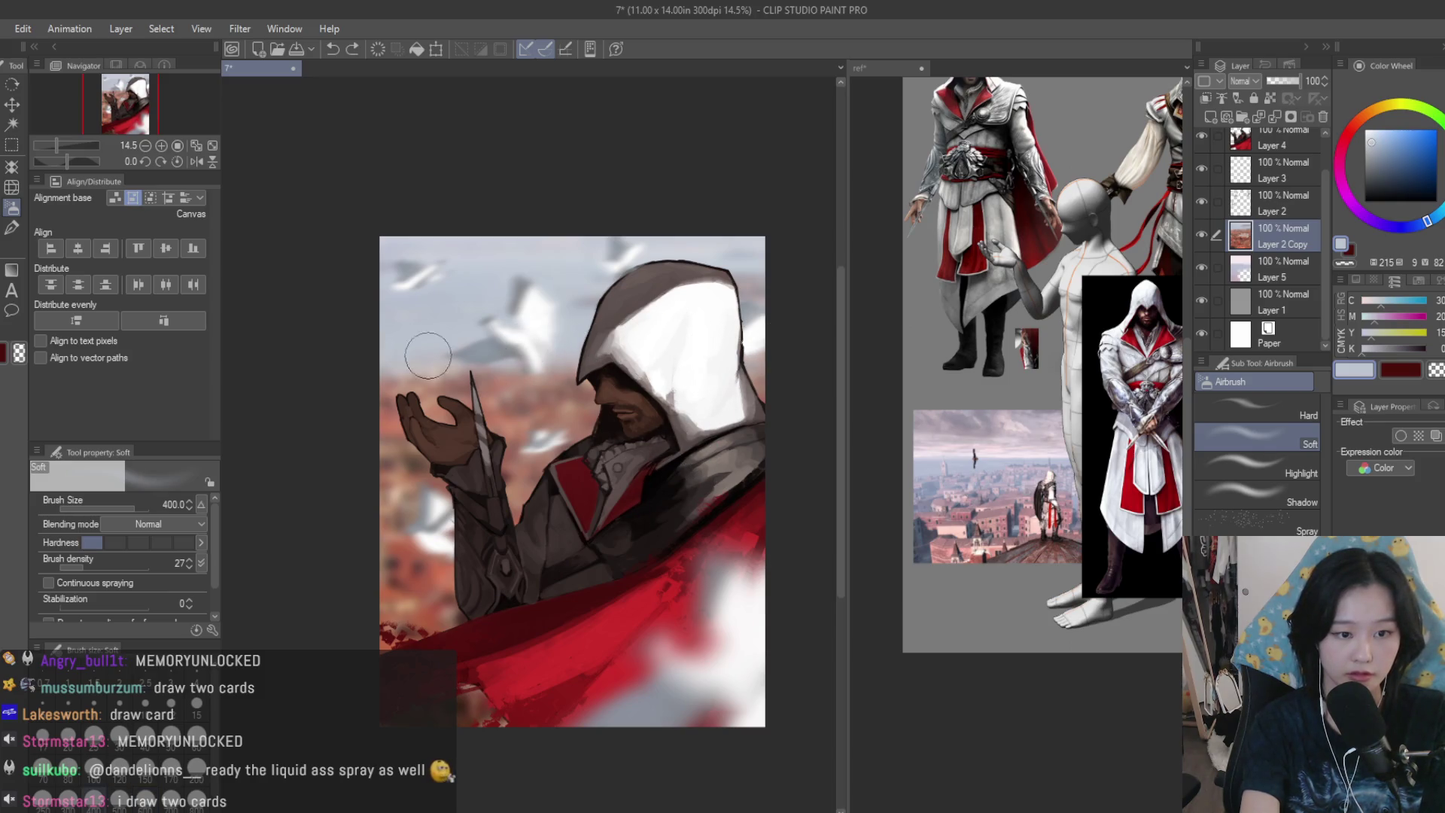
{"action": "key", "text": "bracketleft"}
{"action": "key", "text": "bracketleft"}
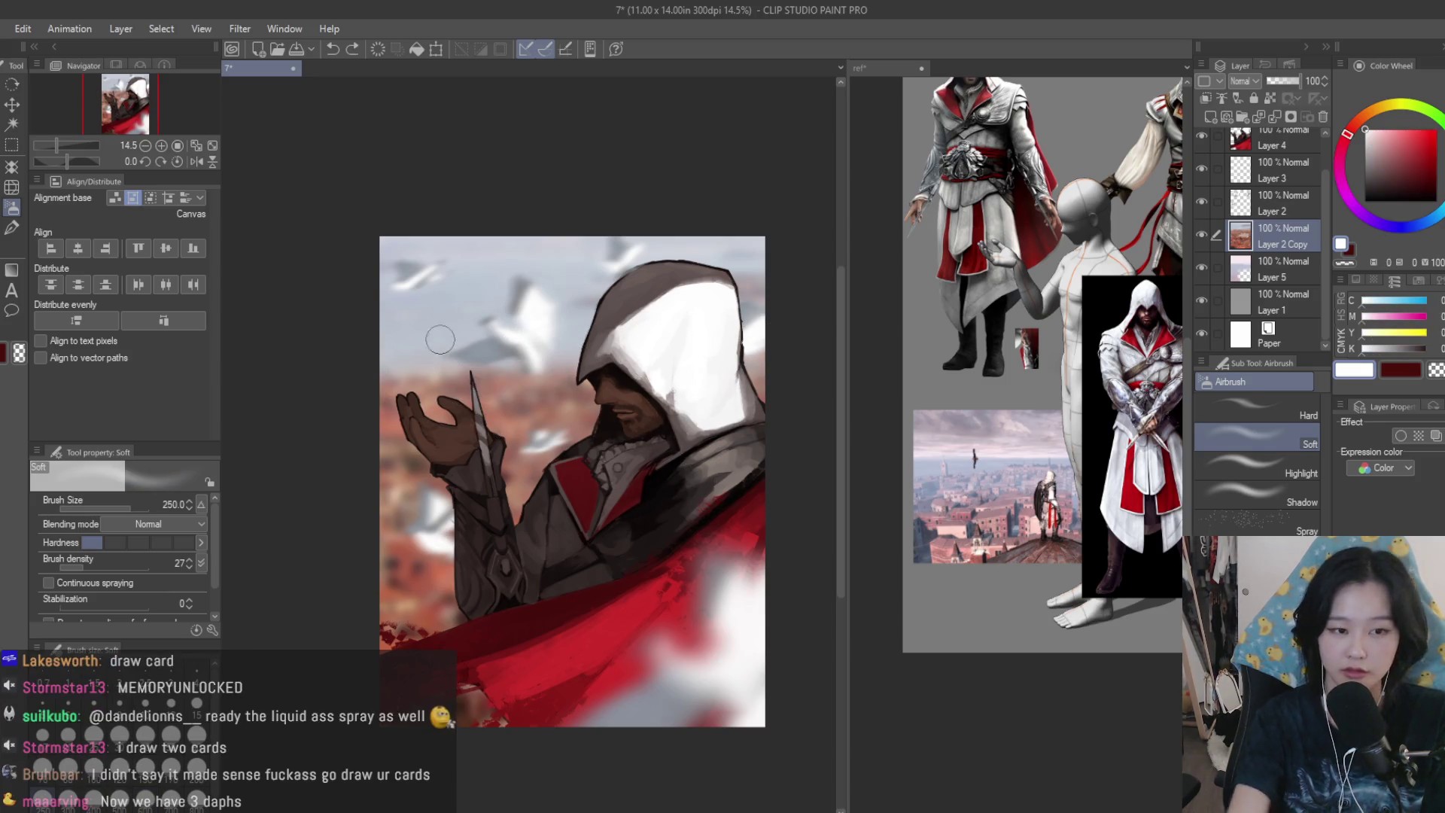
{"action": "left_click", "coordinate": [386, 337], "text": "alt"}
{"action": "scroll", "coordinate": [462, 337], "scroll_direction": "up", "scroll_amount": 1}
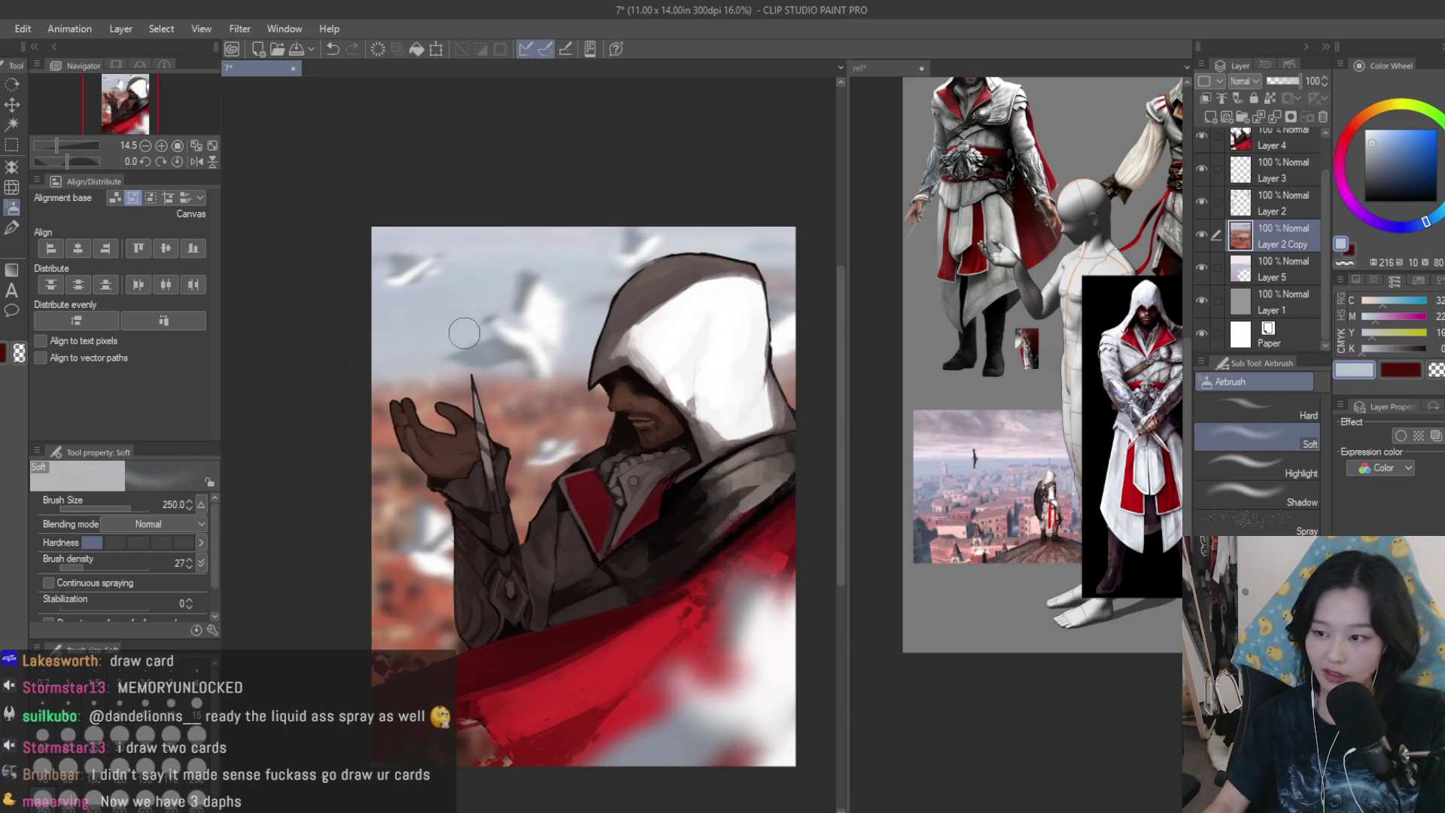
{"action": "left_click_drag", "start_coordinate": [419, 368], "coordinate": [375, 389]}
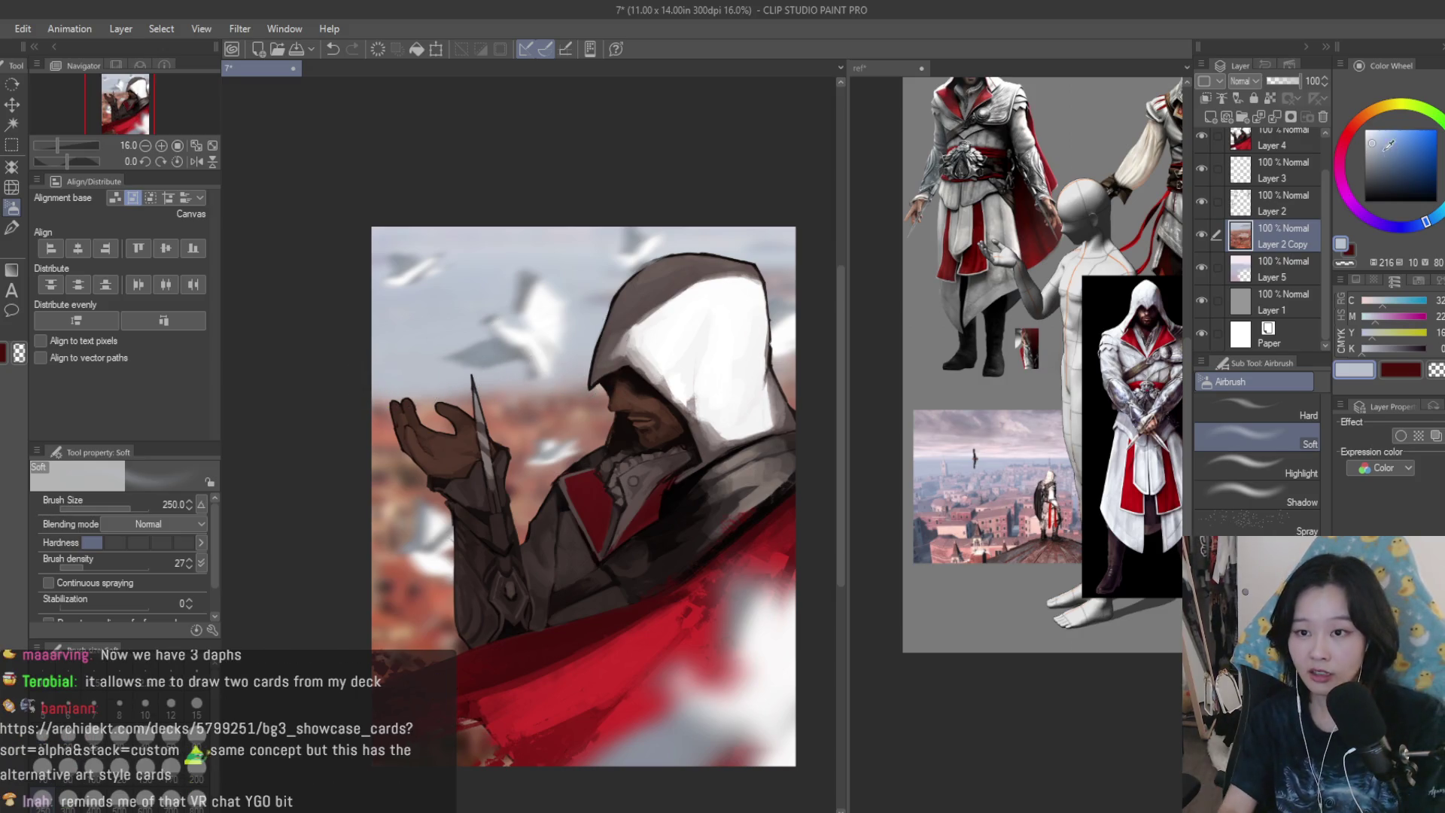
- Switch to pure white at brush size 250 and sample pale tones from the sky
{"action": "left_click_drag", "start_coordinate": [1388, 145], "coordinate": [1352, 125]}
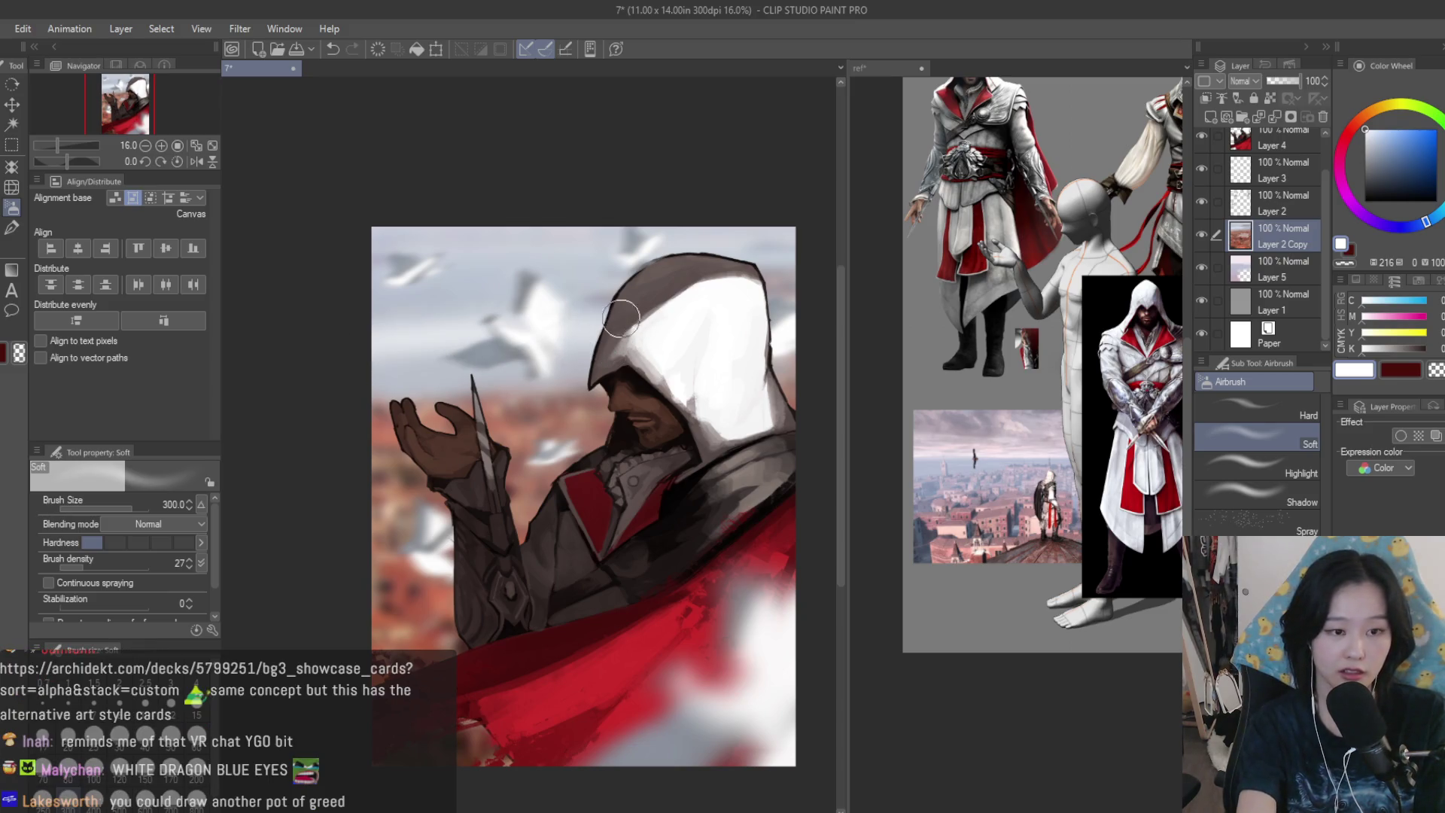
{"action": "key", "text": "bracketleft"}
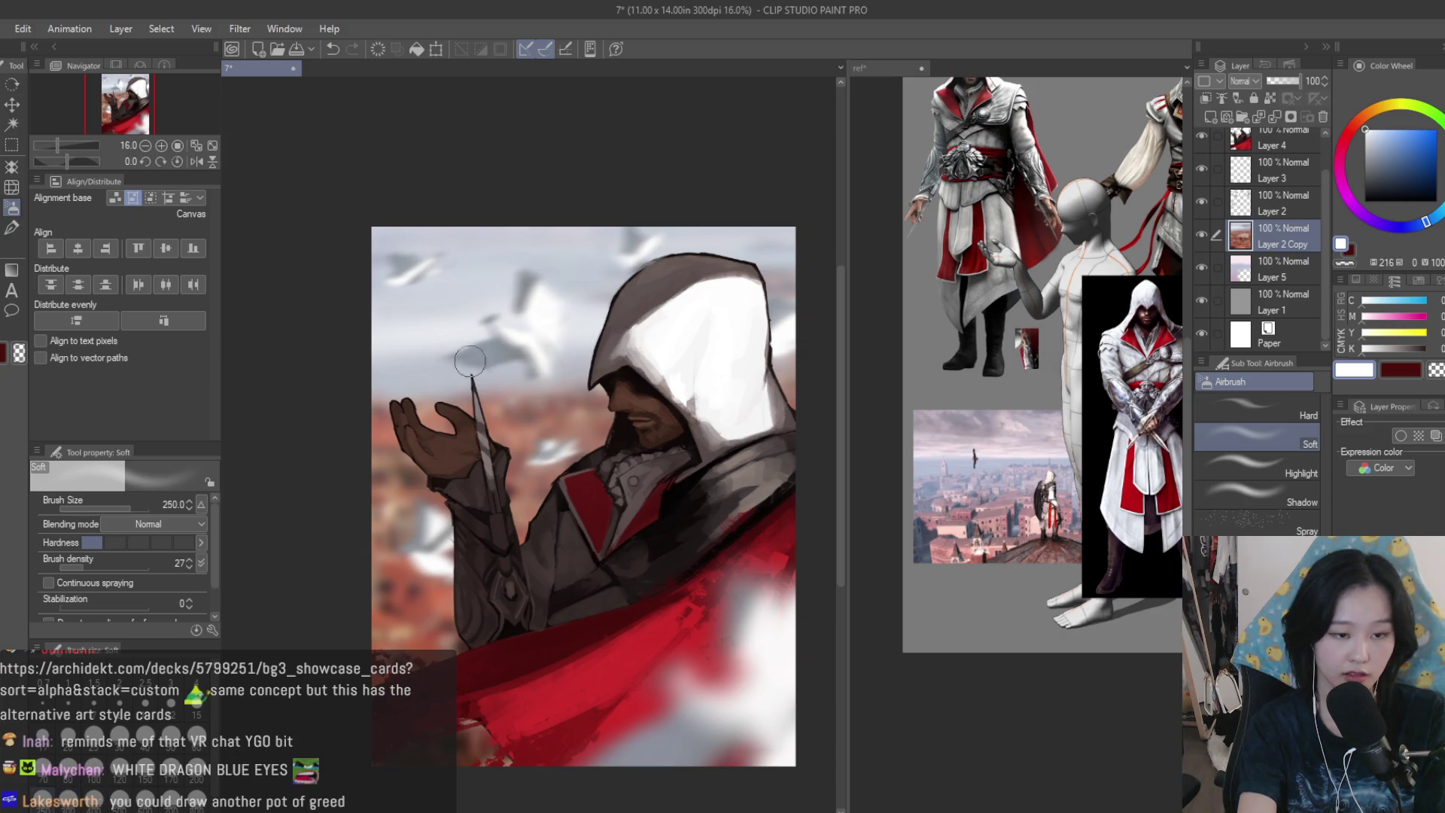
{"action": "scroll", "coordinate": [410, 374], "scroll_direction": "up", "scroll_amount": 1}
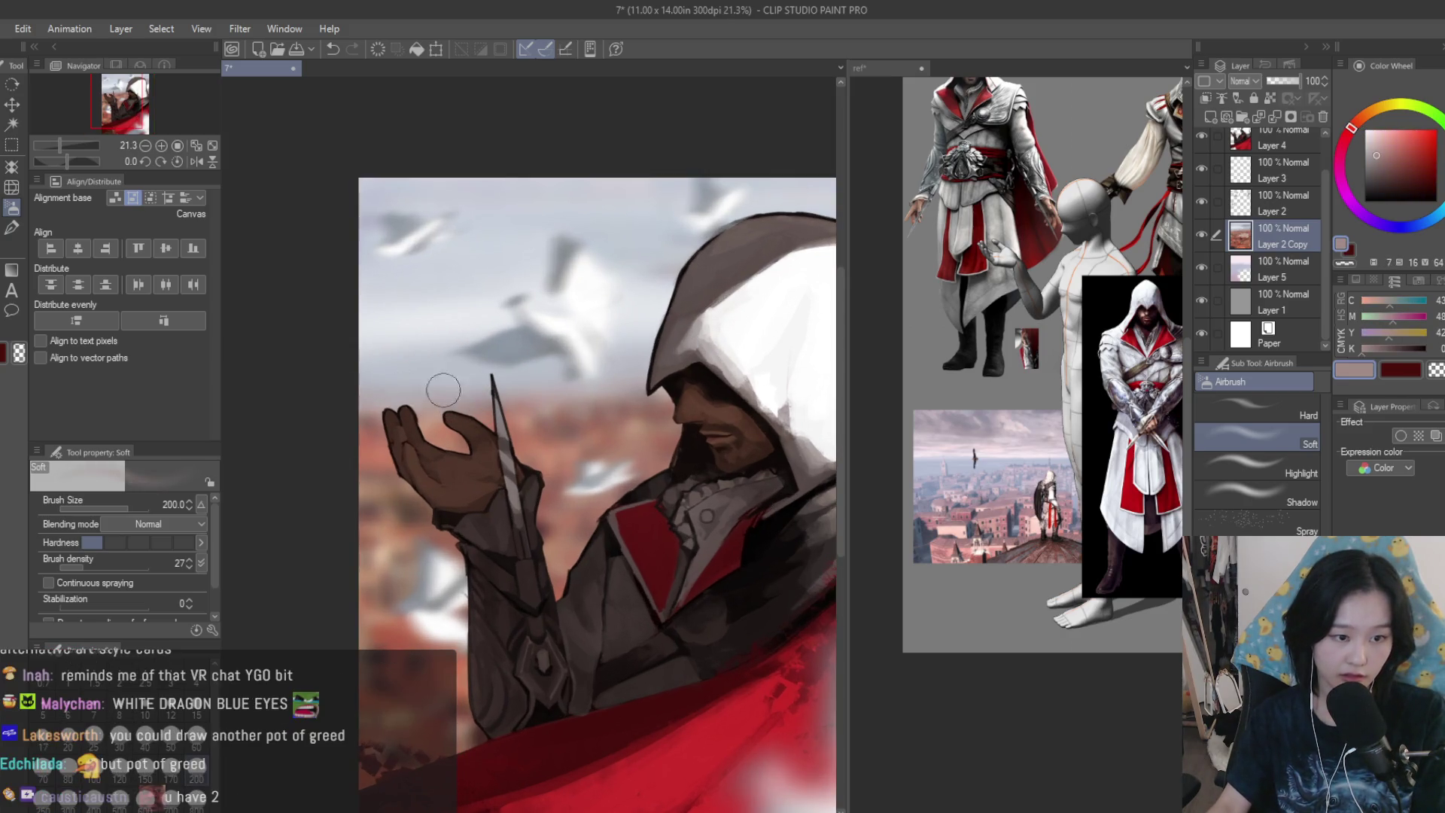
{"action": "left_click", "coordinate": [636, 380], "text": "alt"}
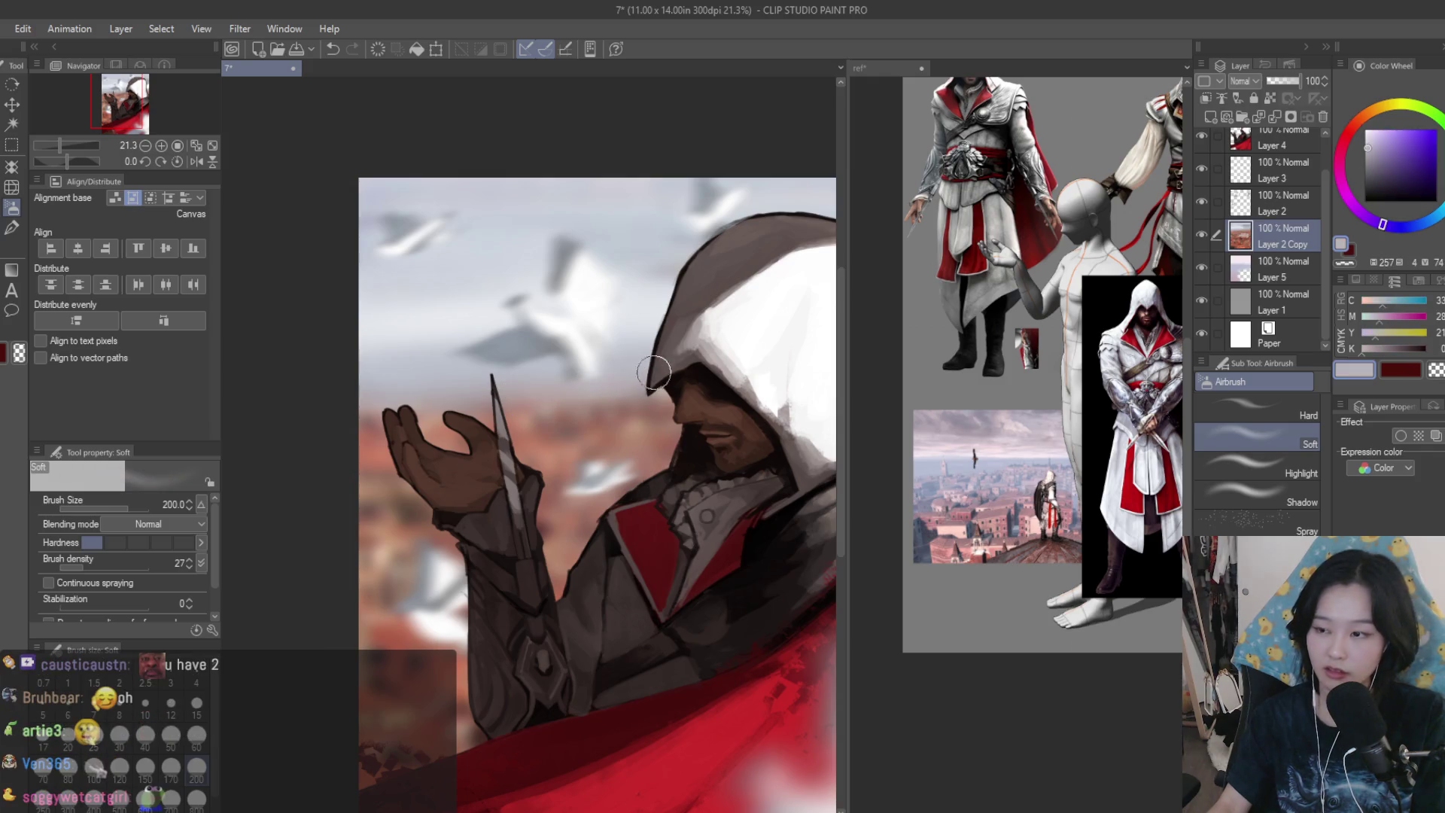
{"action": "left_click", "coordinate": [630, 344], "text": "alt"}
{"action": "left_click", "coordinate": [429, 317], "text": "alt"}
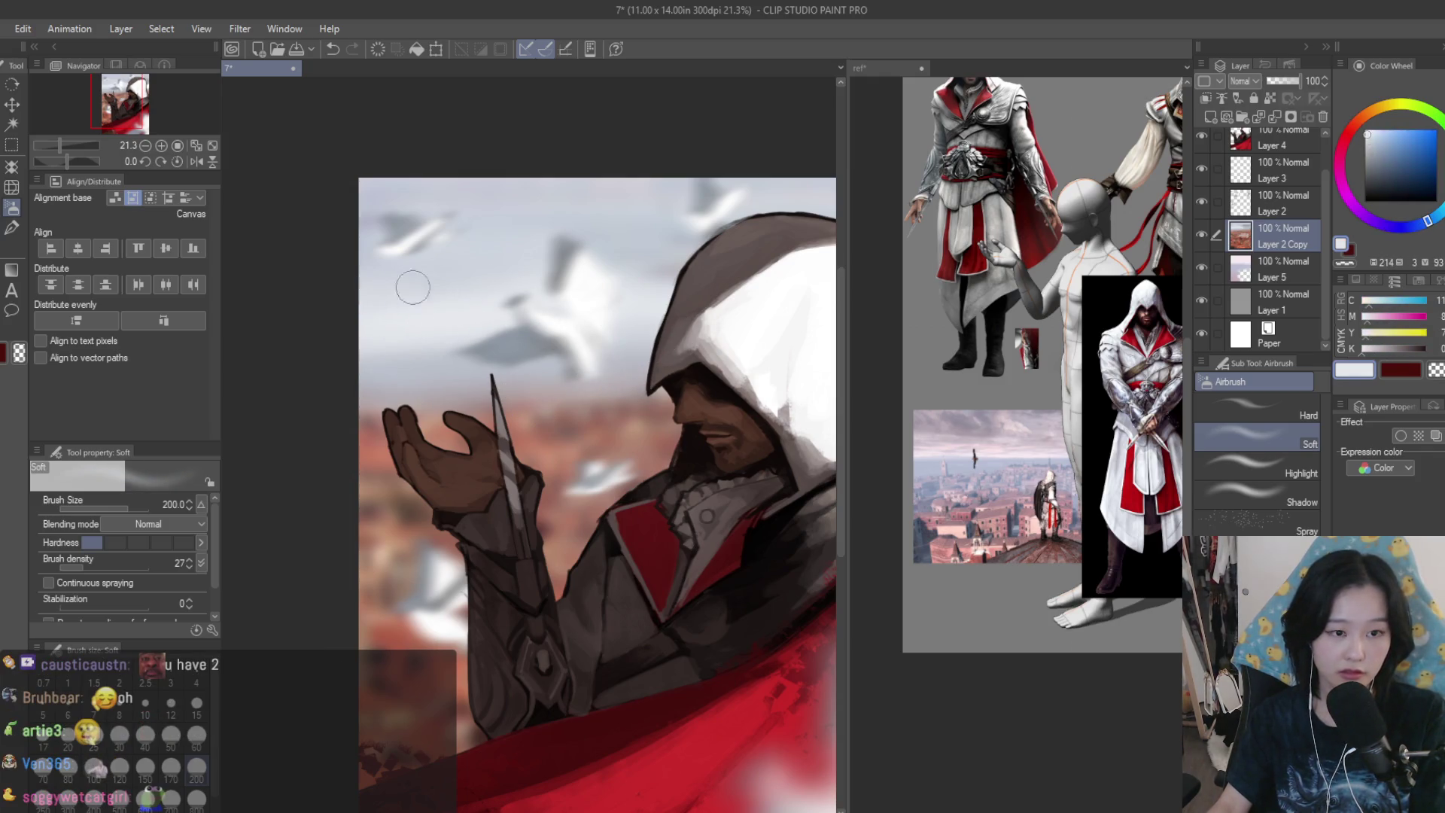
{"action": "scroll", "coordinate": [658, 316], "scroll_direction": "down", "scroll_amount": 2}
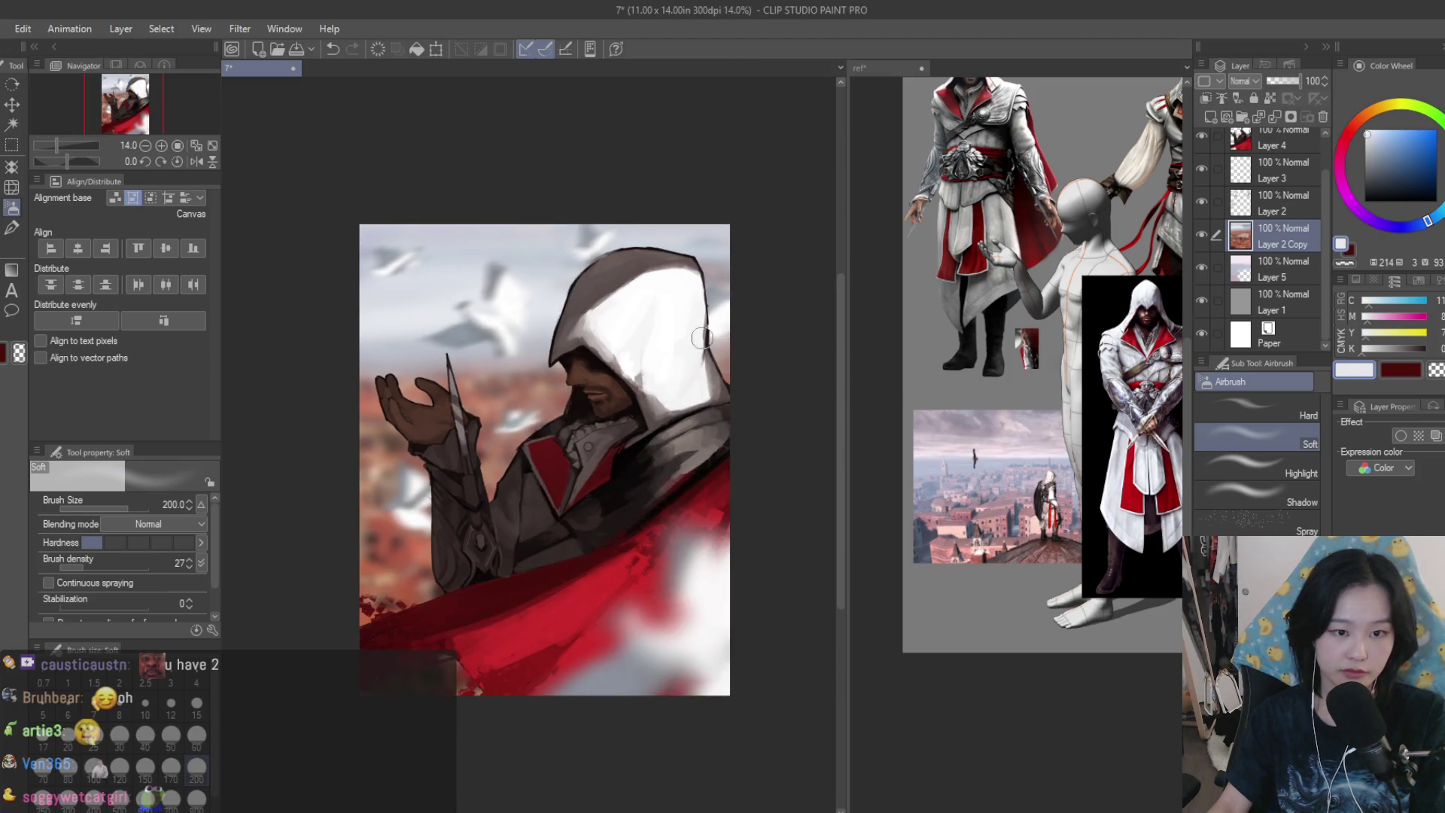
{"action": "scroll", "coordinate": [702, 338], "scroll_direction": "down", "scroll_amount": 3}
- Check the view mirrored, sample a greyish violet, and hide Layer 4 to compare
{"action": "key", "text": "h"}
{"action": "key", "text": "h"}
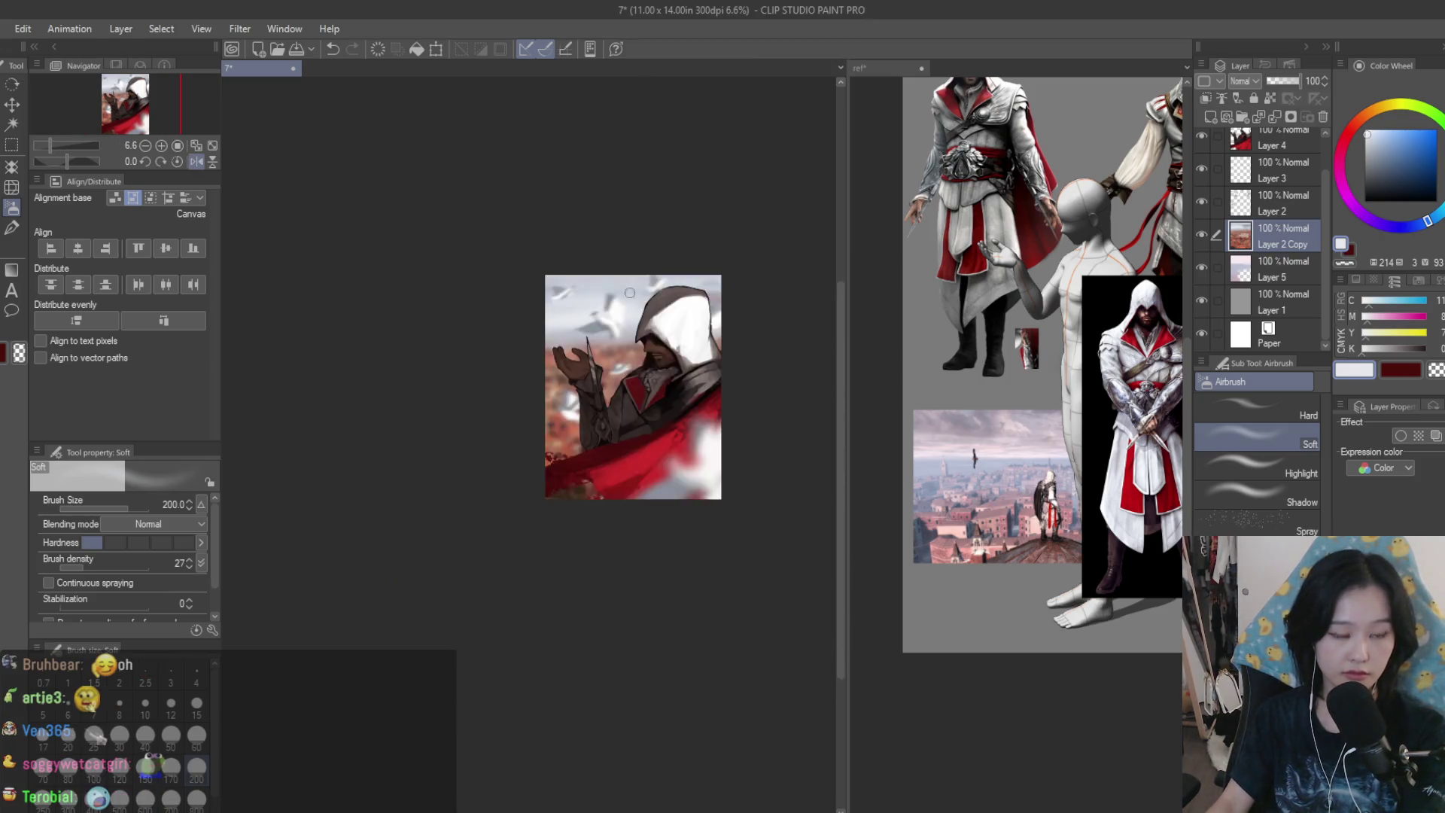
{"action": "scroll", "coordinate": [630, 293], "scroll_direction": "up", "scroll_amount": 4}
{"action": "left_click", "coordinate": [346, 369], "text": "alt"}
{"action": "scroll", "coordinate": [340, 369], "scroll_direction": "down", "scroll_amount": 1}
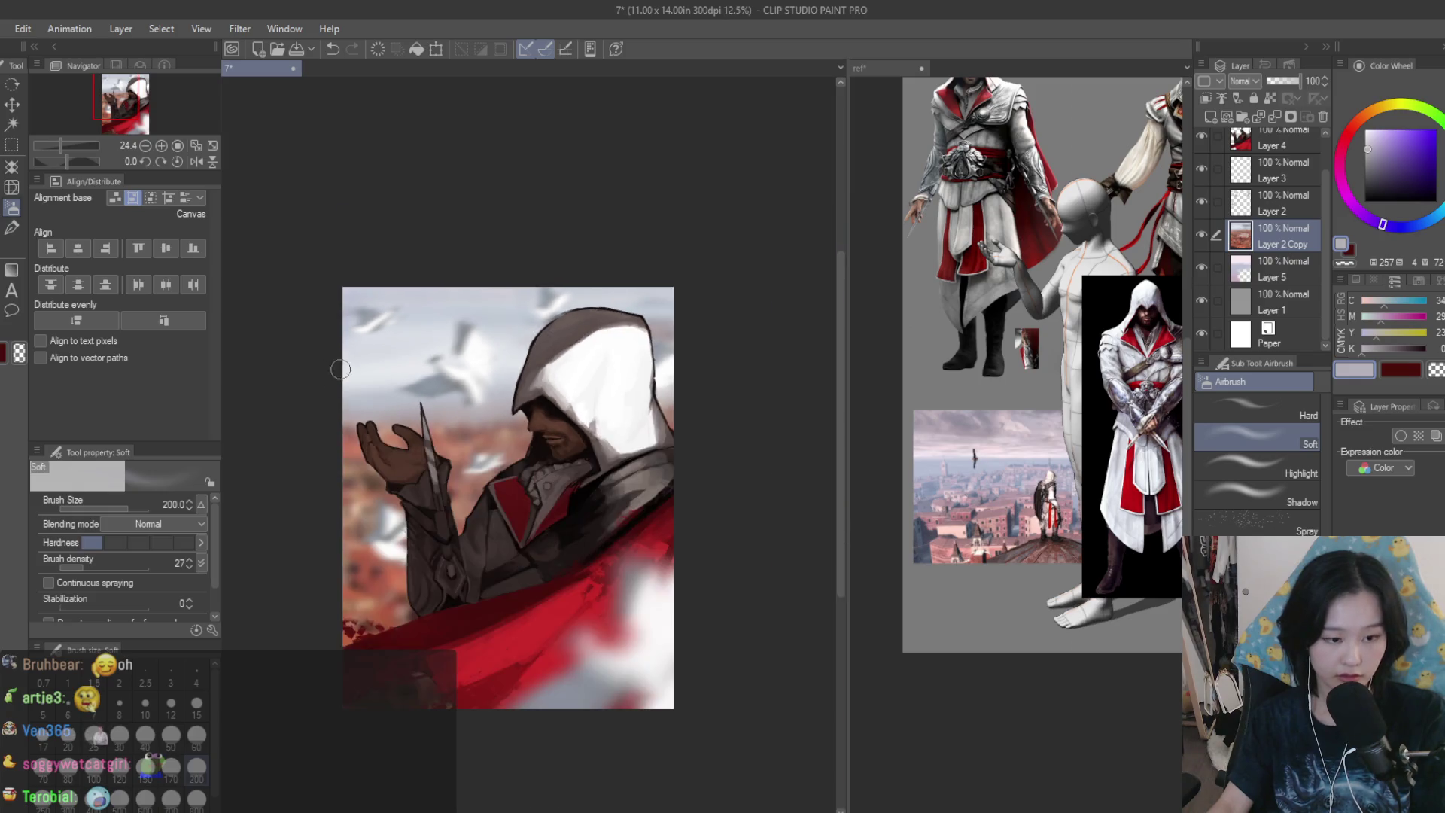
{"action": "scroll", "coordinate": [481, 425], "scroll_direction": "down", "scroll_amount": 1}
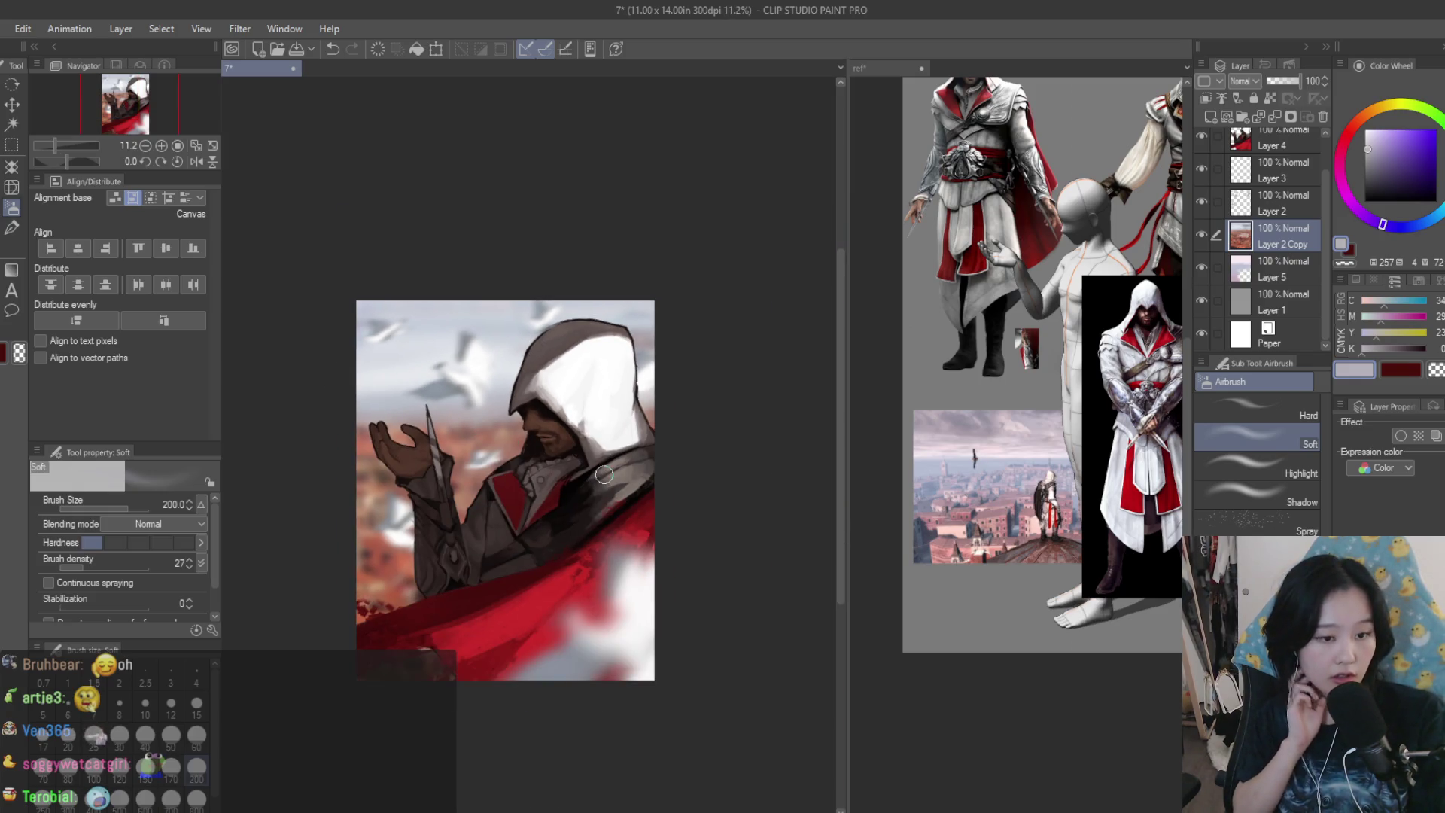
{"action": "scroll", "coordinate": [603, 475], "scroll_direction": "up", "scroll_amount": 5}
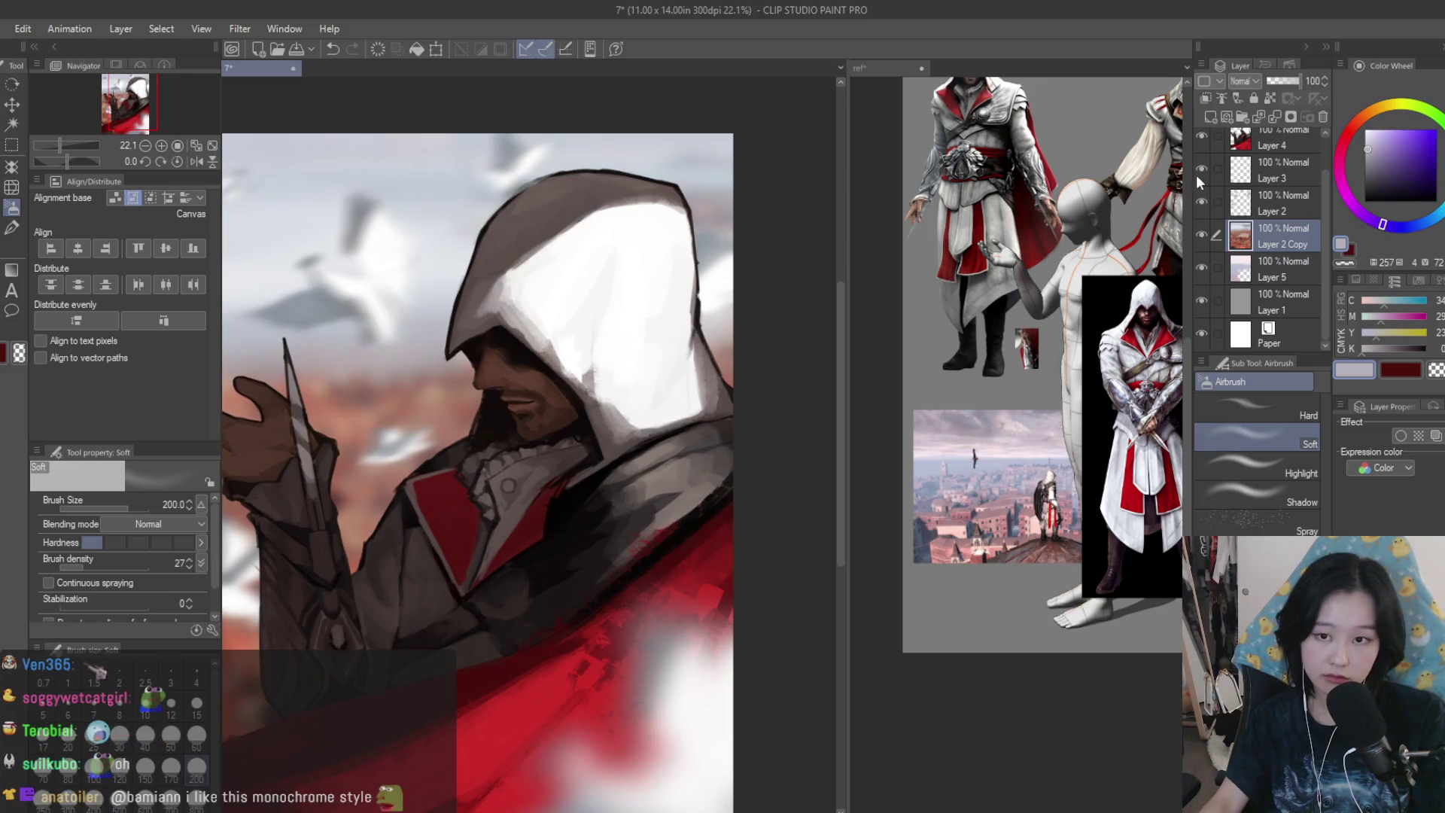
{"action": "left_click", "coordinate": [1200, 134]}
- Show and select Layer 4 with the figure, and switch to the Dry Texture brush
{"action": "left_click", "coordinate": [1200, 134]}
{"action": "left_click", "coordinate": [1272, 139]}
{"action": "key", "text": "b"}
{"action": "scroll", "coordinate": [485, 389], "scroll_direction": "up", "scroll_amount": 5}
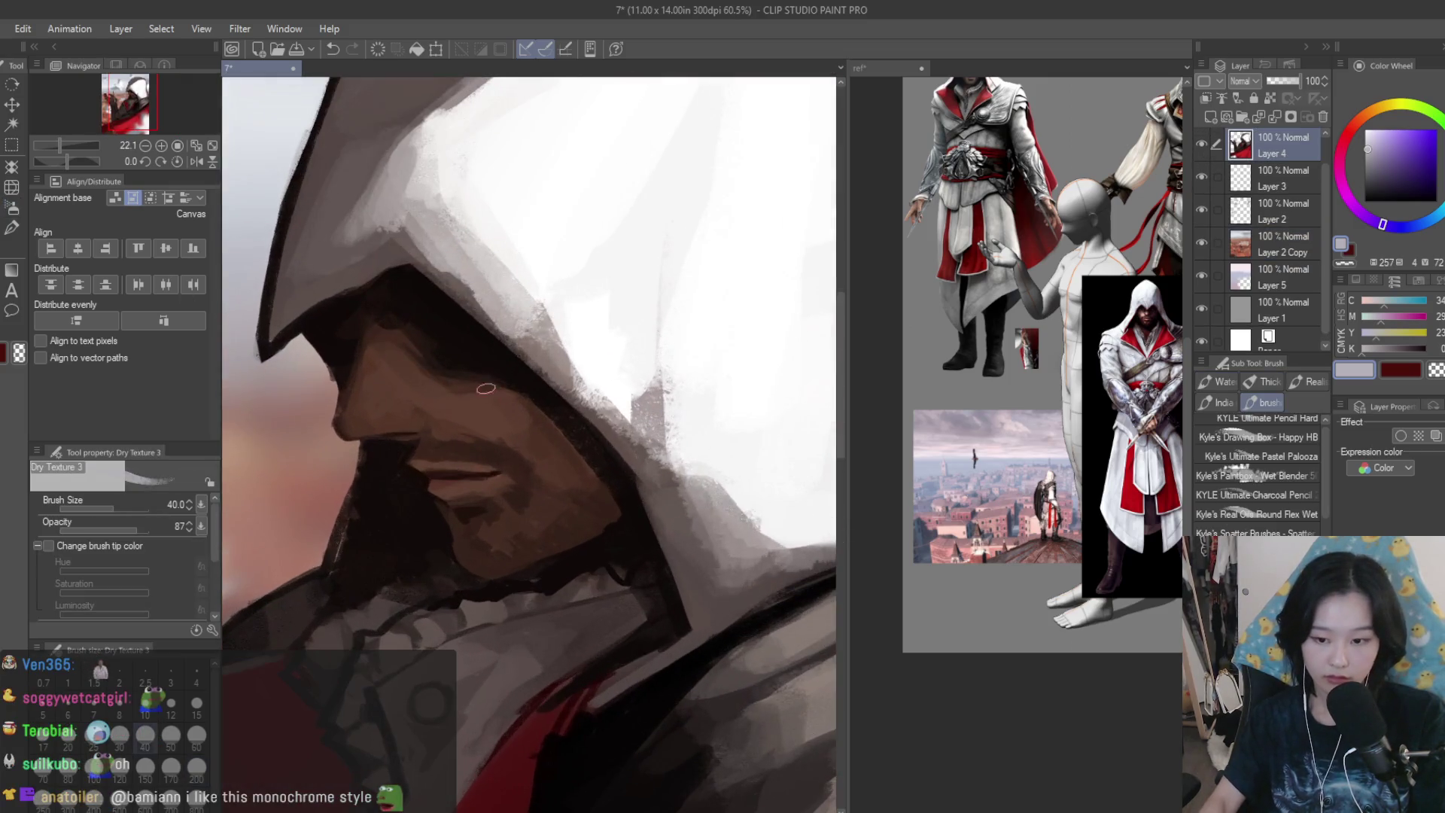
{"action": "scroll", "coordinate": [525, 458], "scroll_direction": "up", "scroll_amount": 5}
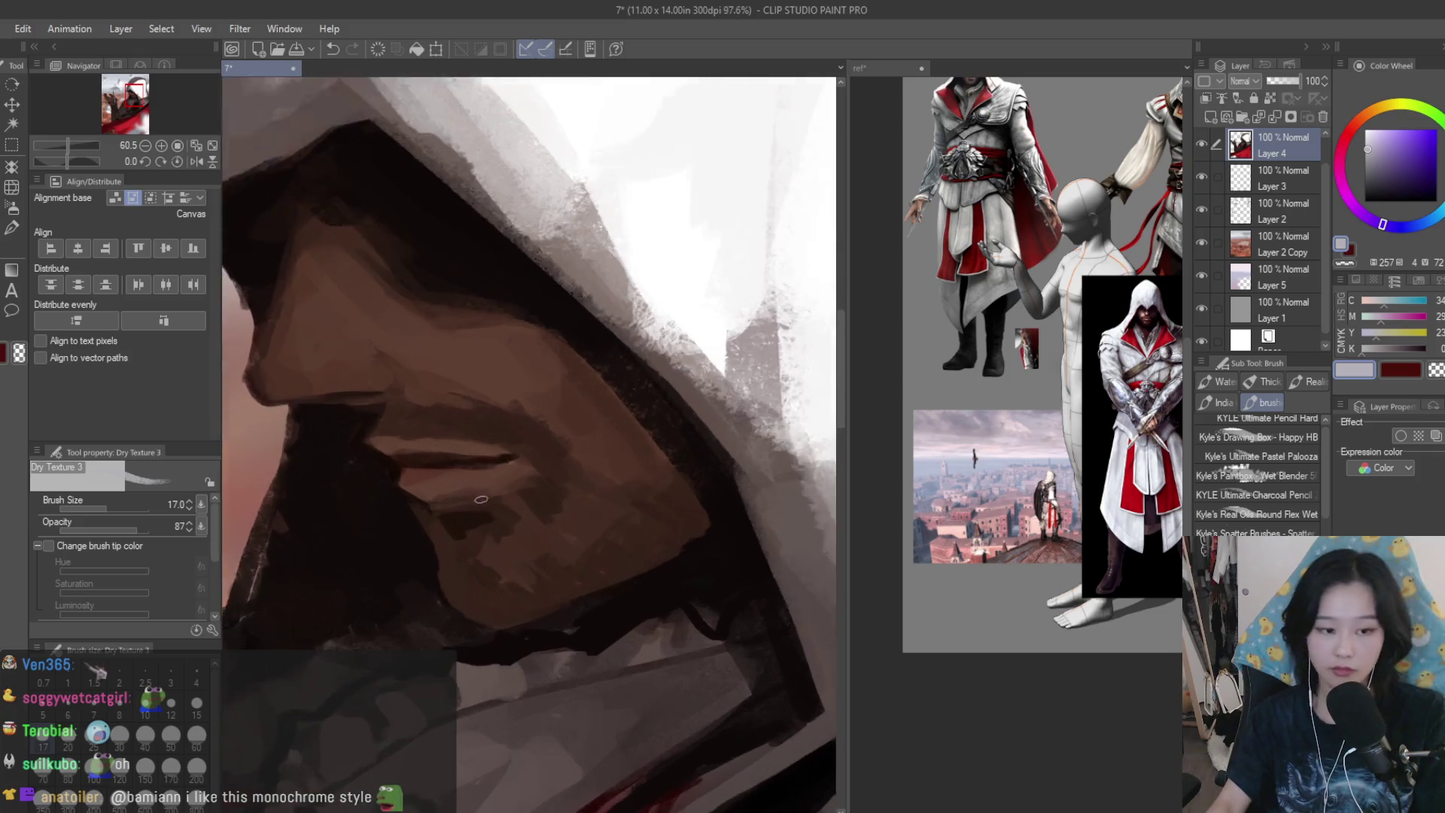
- Eyedrop browns around the lips and paint a lighter stroke over the dark lip line
{"action": "left_click", "coordinate": [516, 452], "text": "alt"}
{"action": "left_click", "coordinate": [521, 461], "text": "alt"}
{"action": "scroll", "coordinate": [525, 462], "scroll_direction": "up", "scroll_amount": 5}
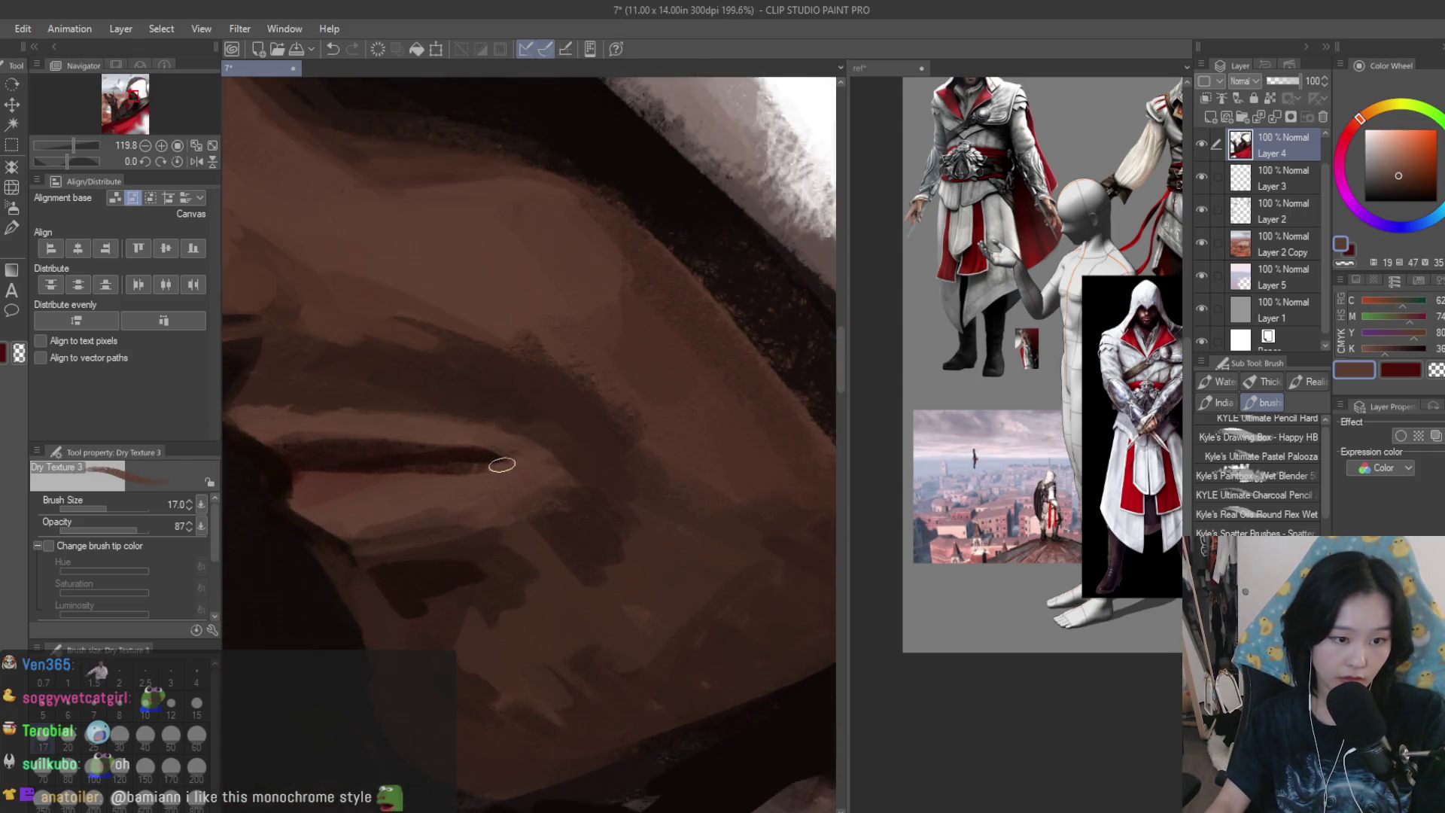
{"action": "scroll", "coordinate": [514, 459], "scroll_direction": "down", "scroll_amount": 5}
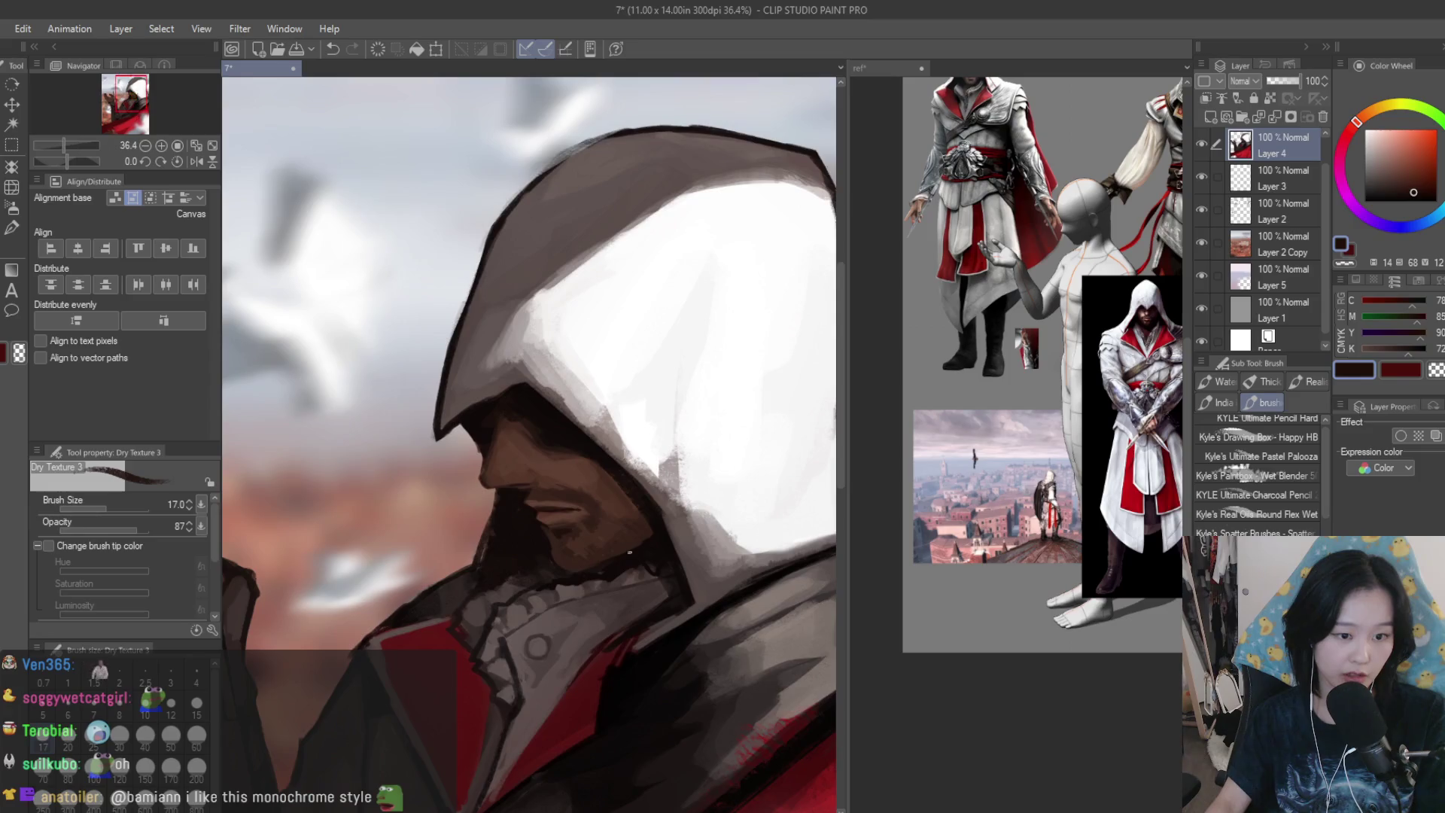
{"action": "left_click", "coordinate": [549, 507], "text": "alt"}
{"action": "scroll", "coordinate": [549, 506], "scroll_direction": "up", "scroll_amount": 5}
{"action": "left_click", "coordinate": [572, 500], "text": "alt"}
{"action": "scroll", "coordinate": [572, 500], "scroll_direction": "up", "scroll_amount": 1}
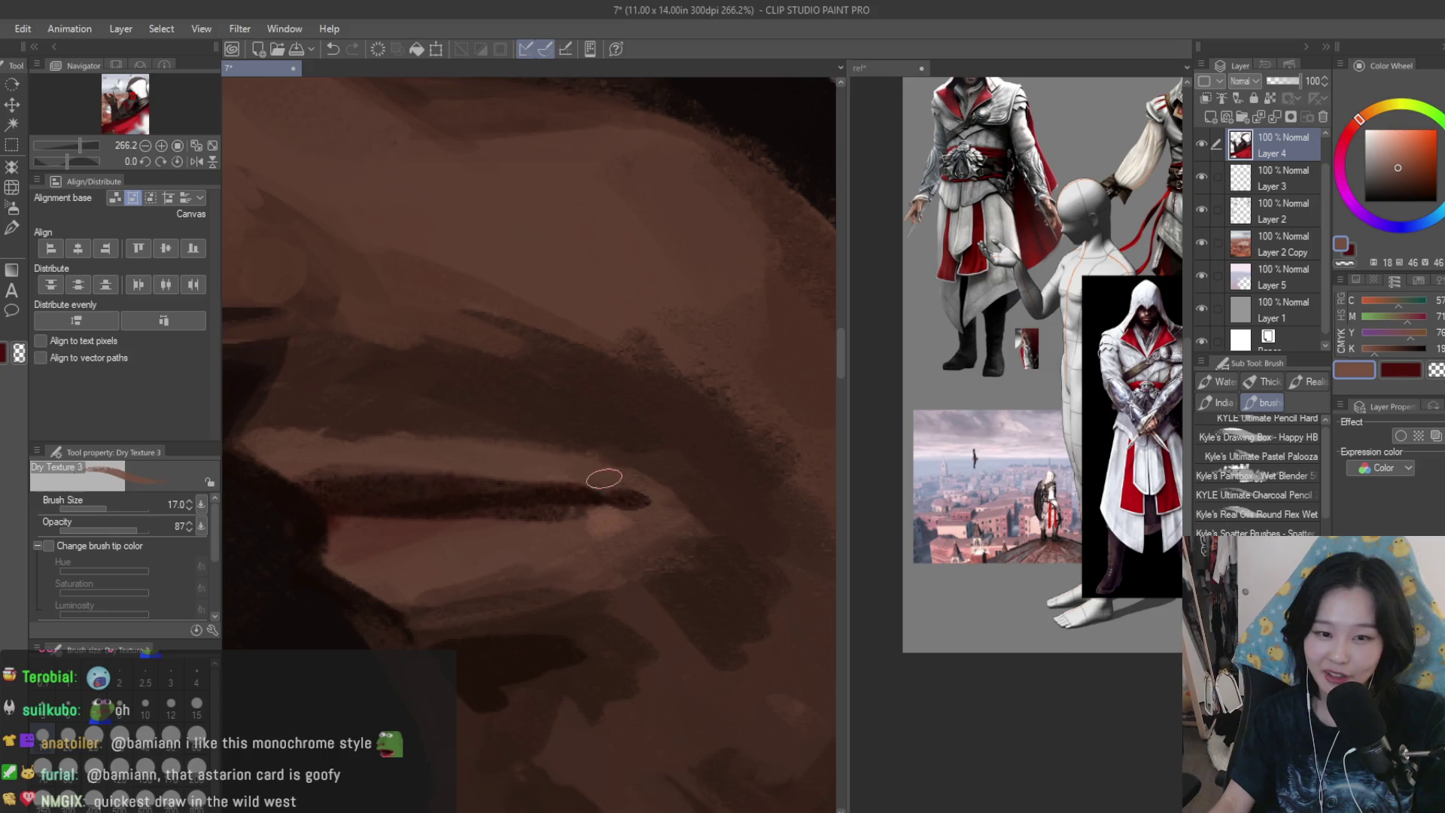
{"action": "left_click", "coordinate": [576, 495], "text": "alt"}
{"action": "left_click", "coordinate": [636, 492], "text": "alt"}
{"action": "left_click_drag", "start_coordinate": [637, 492], "coordinate": [606, 478]}
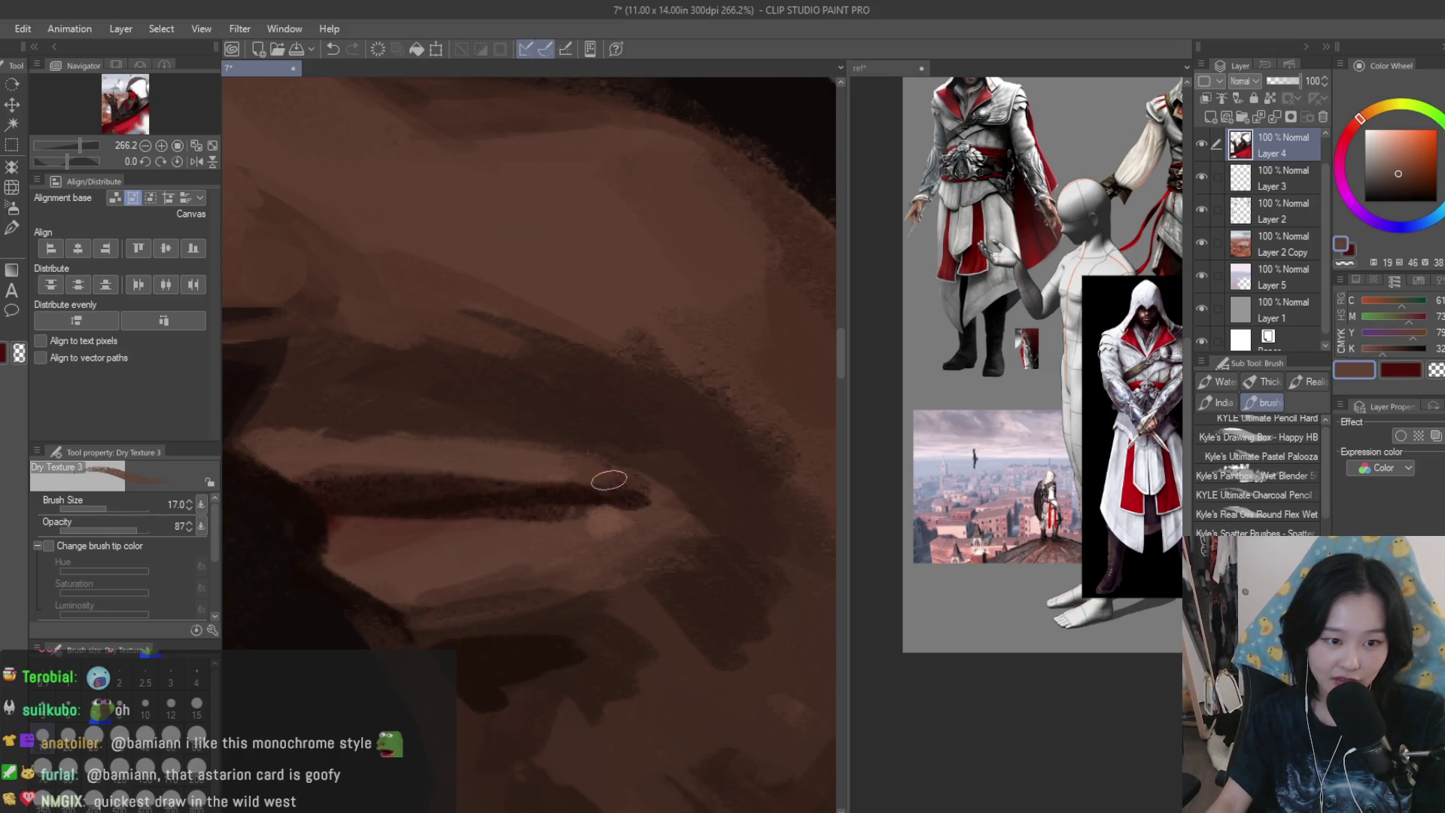
- Sample darker and varied browns from the mouth and lip area
{"action": "scroll", "coordinate": [606, 477], "scroll_direction": "down", "scroll_amount": 6}
{"action": "scroll", "coordinate": [659, 532], "scroll_direction": "up", "scroll_amount": 6}
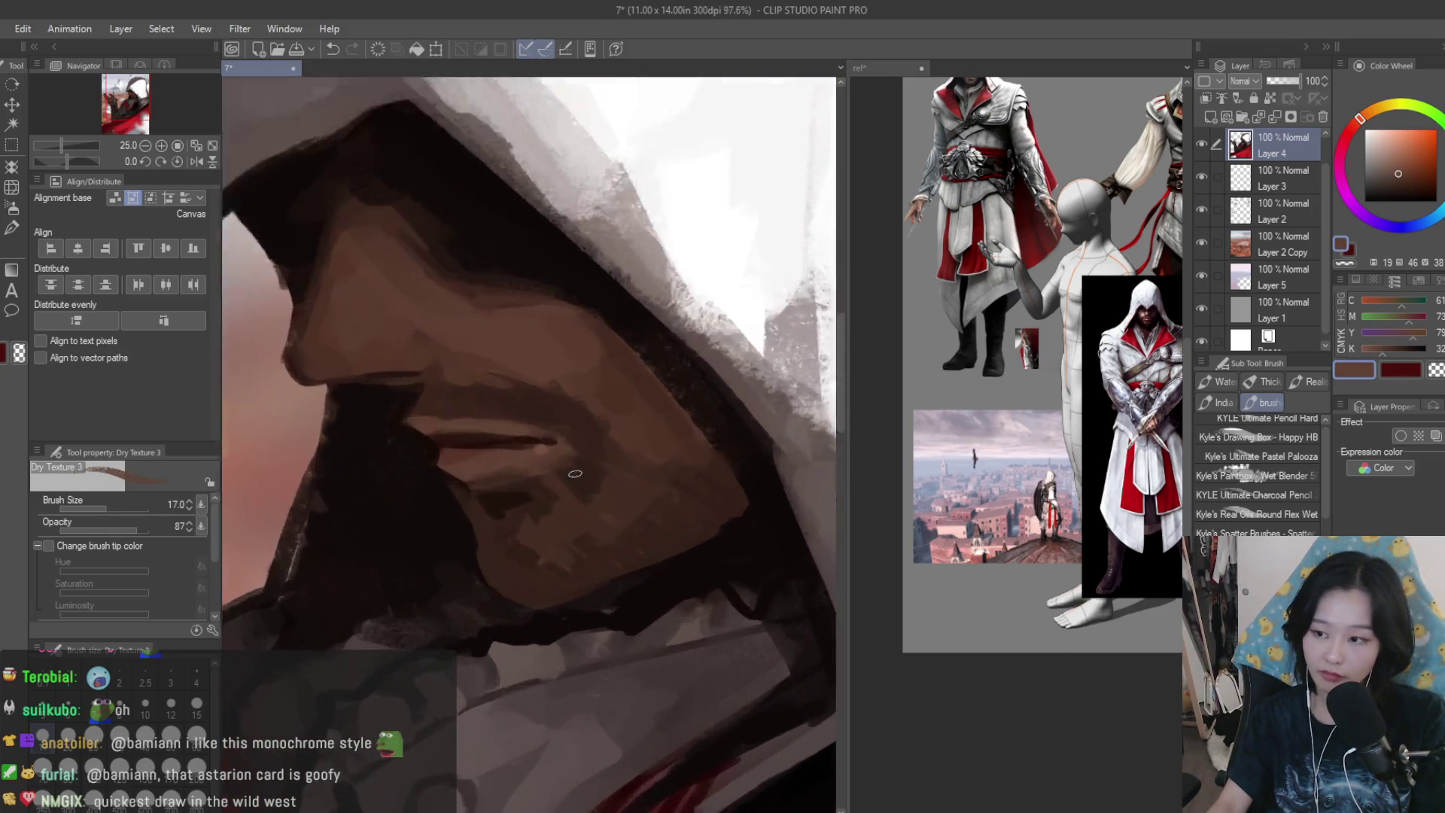
{"action": "scroll", "coordinate": [494, 420], "scroll_direction": "down", "scroll_amount": 2}
{"action": "left_click", "coordinate": [461, 416], "text": "alt"}
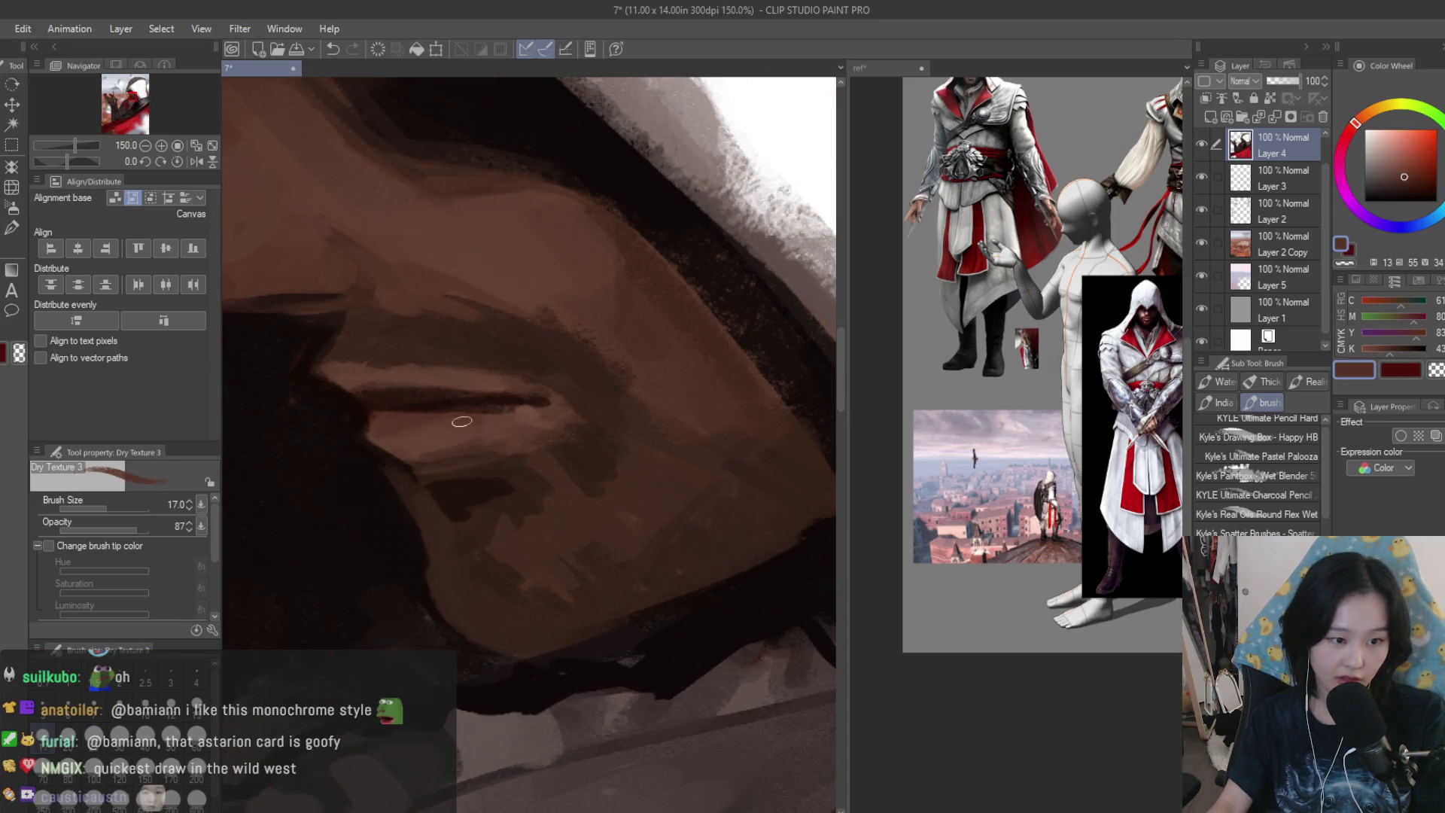
{"action": "left_click", "coordinate": [431, 387], "text": "alt"}
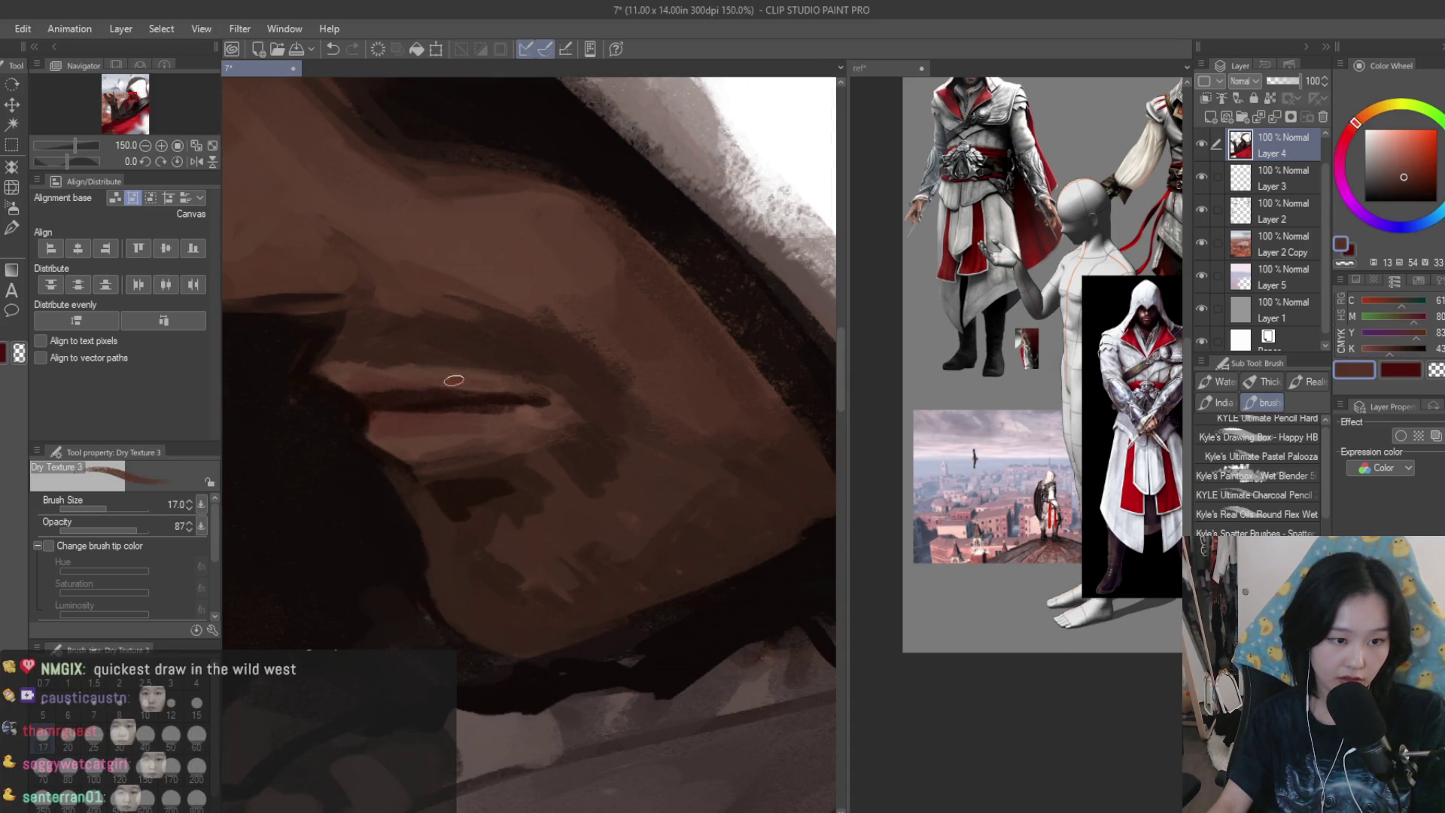
{"action": "left_click", "coordinate": [475, 418], "text": "alt"}
{"action": "scroll", "coordinate": [475, 419], "scroll_direction": "down", "scroll_amount": 8}
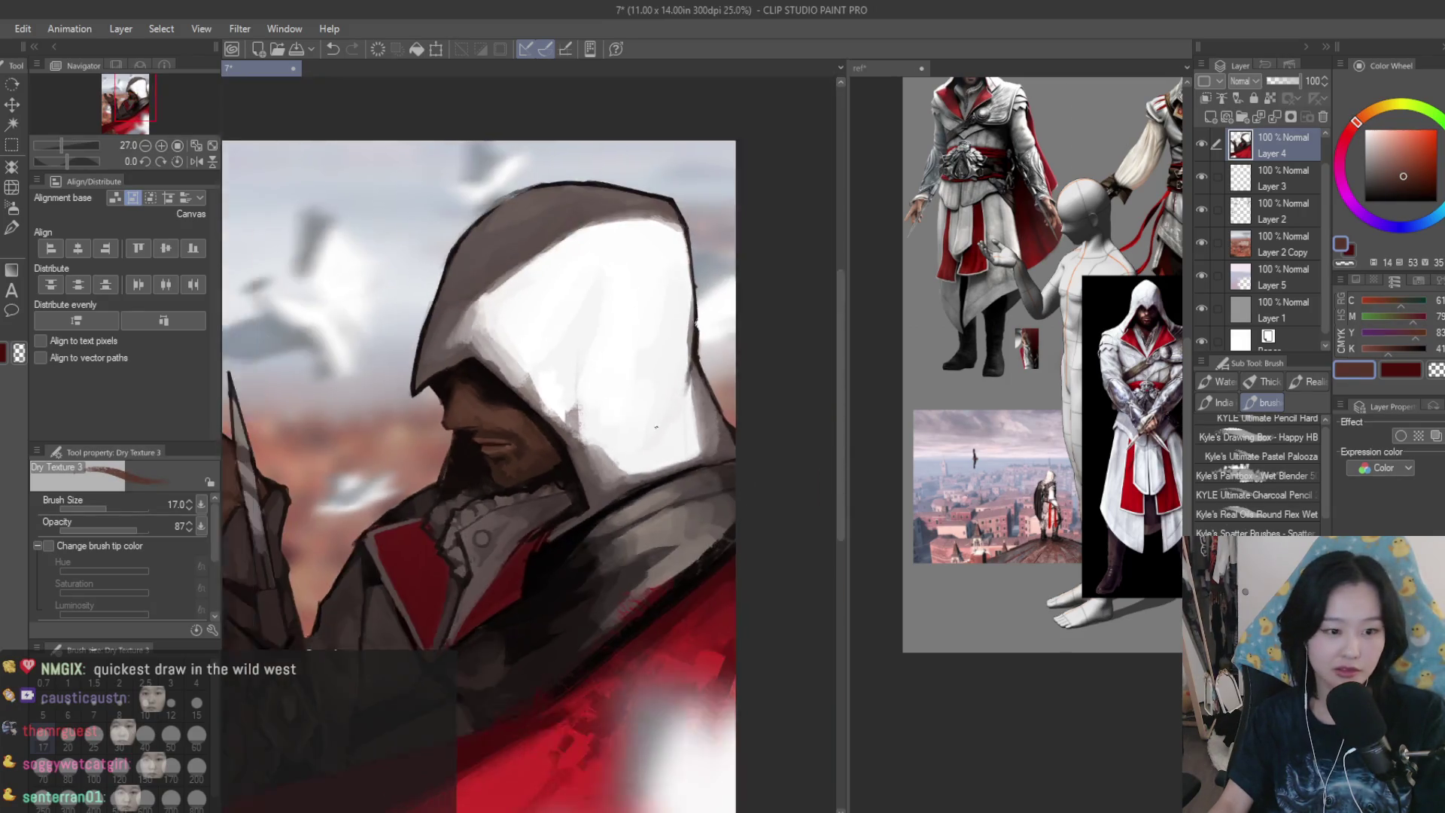
{"action": "scroll", "coordinate": [668, 444], "scroll_direction": "down", "scroll_amount": 1}
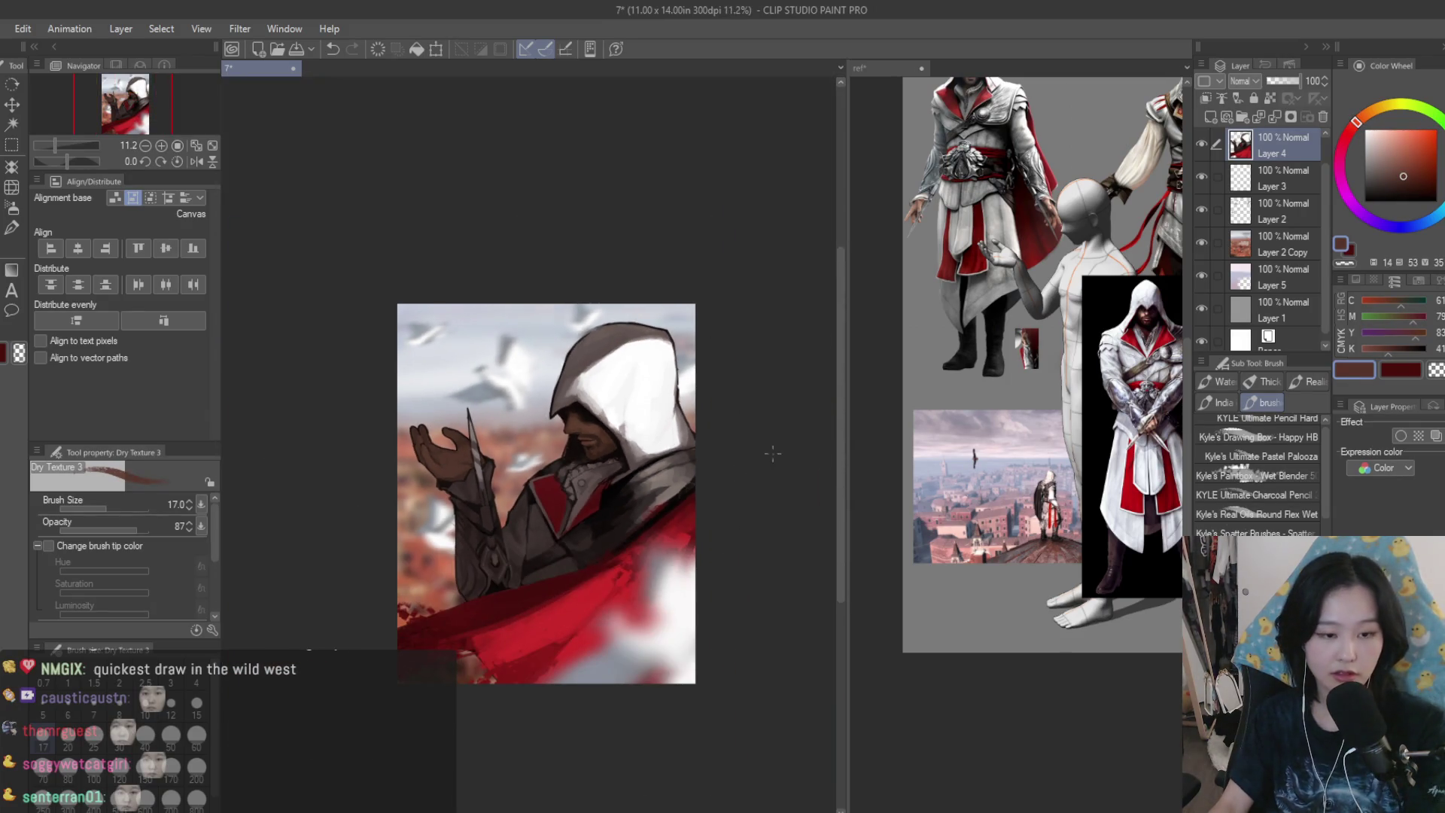
- Mirror the canvas to check it, then paint near-white strokes on the lower right
{"action": "key", "text": "h"}
{"action": "key", "text": "h"}
{"action": "scroll", "coordinate": [625, 448], "scroll_direction": "up", "scroll_amount": 4}
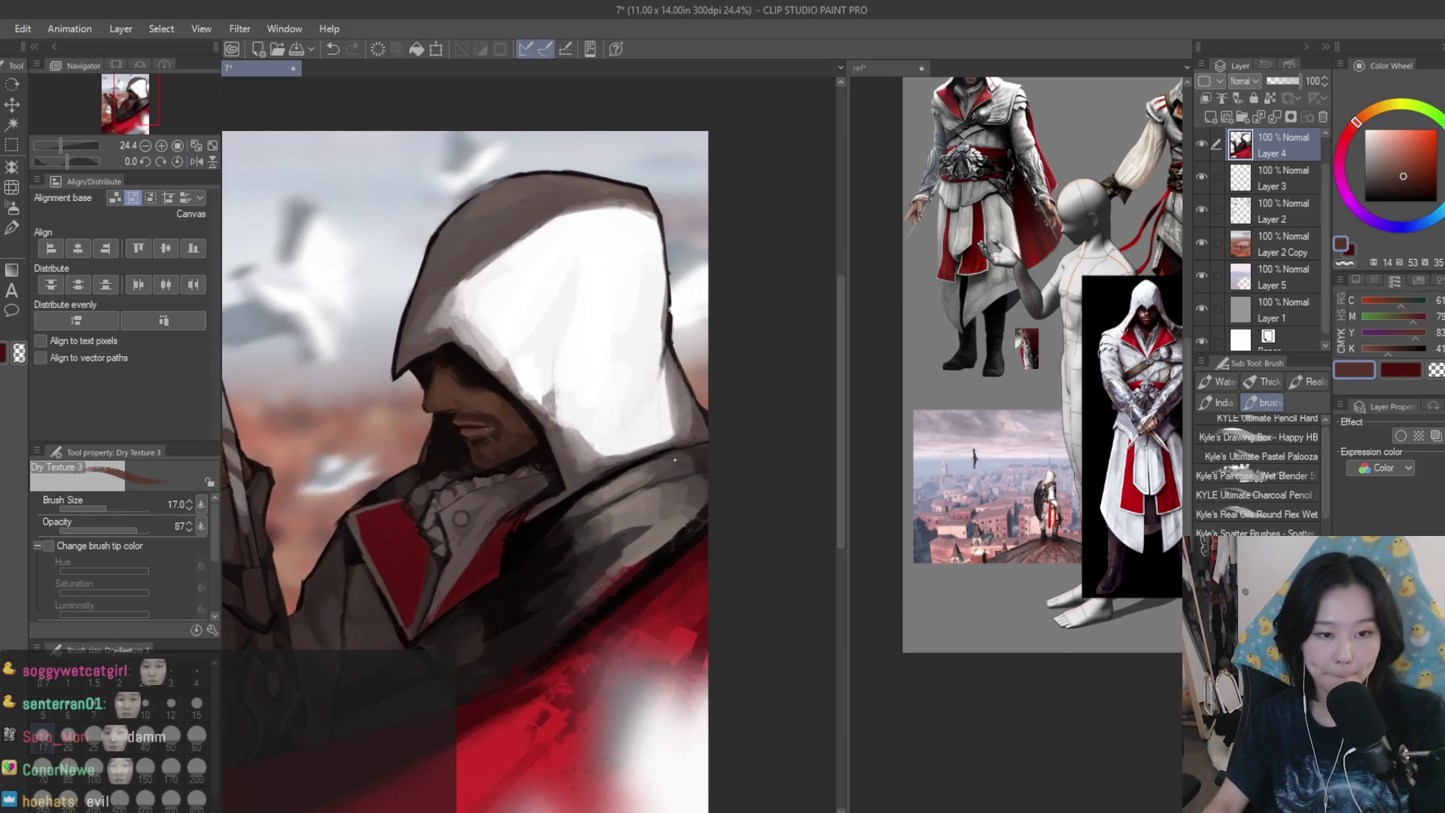
{"action": "scroll", "coordinate": [548, 226], "scroll_direction": "up", "scroll_amount": 1}
{"action": "left_click", "coordinate": [602, 339], "text": "alt"}
{"action": "mouse_move", "coordinate": [594, 530]}
{"action": "left_mouse_down"}
{"action": "mouse_move", "coordinate": [648, 602]}
{"action": "mouse_move", "coordinate": [662, 572]}
{"action": "left_mouse_up"}
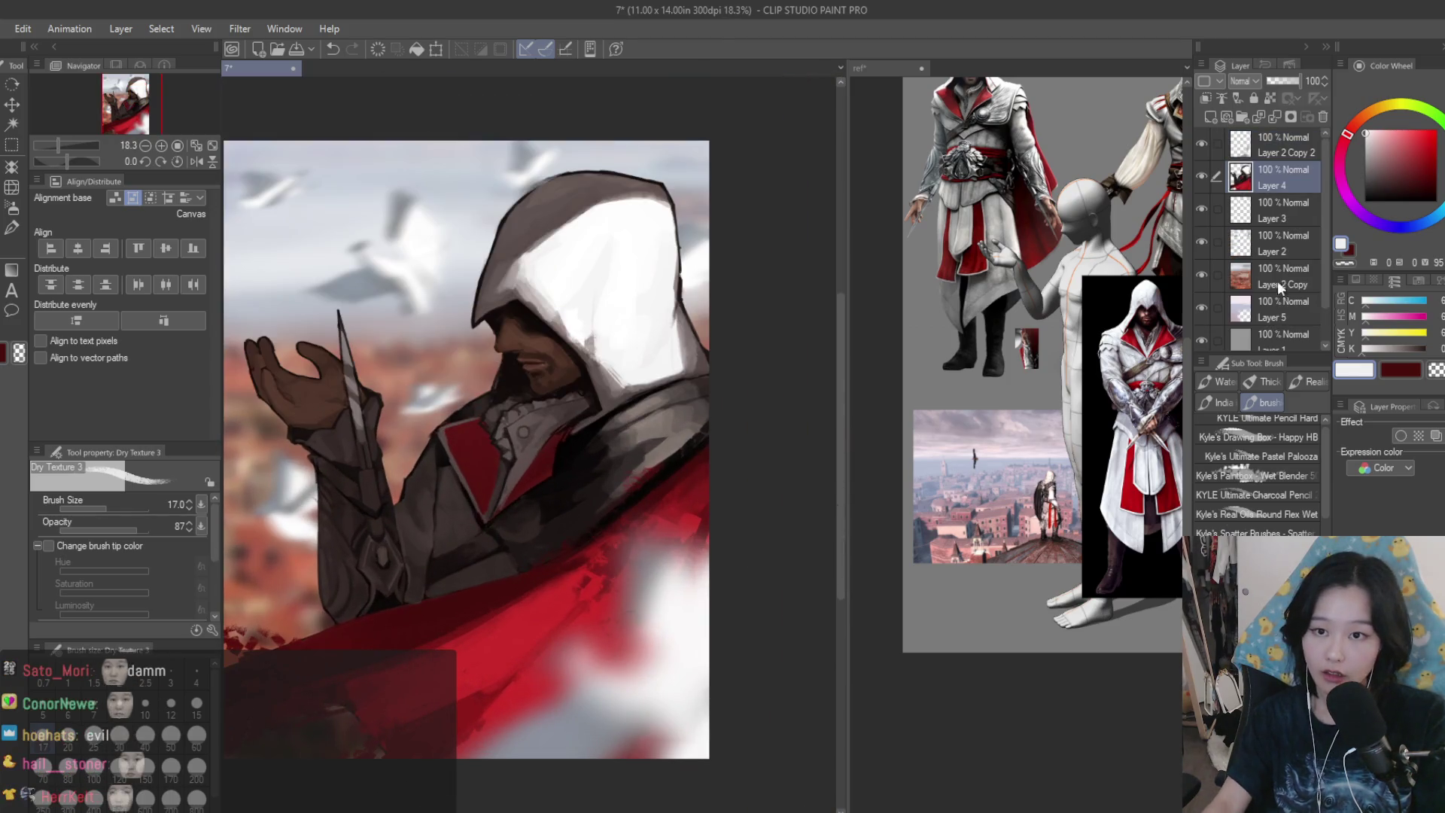
- Paint a white feather stroke across the red cape on a new layer
{"action": "left_click", "coordinate": [1210, 116]}
{"action": "left_click", "coordinate": [1364, 128]}
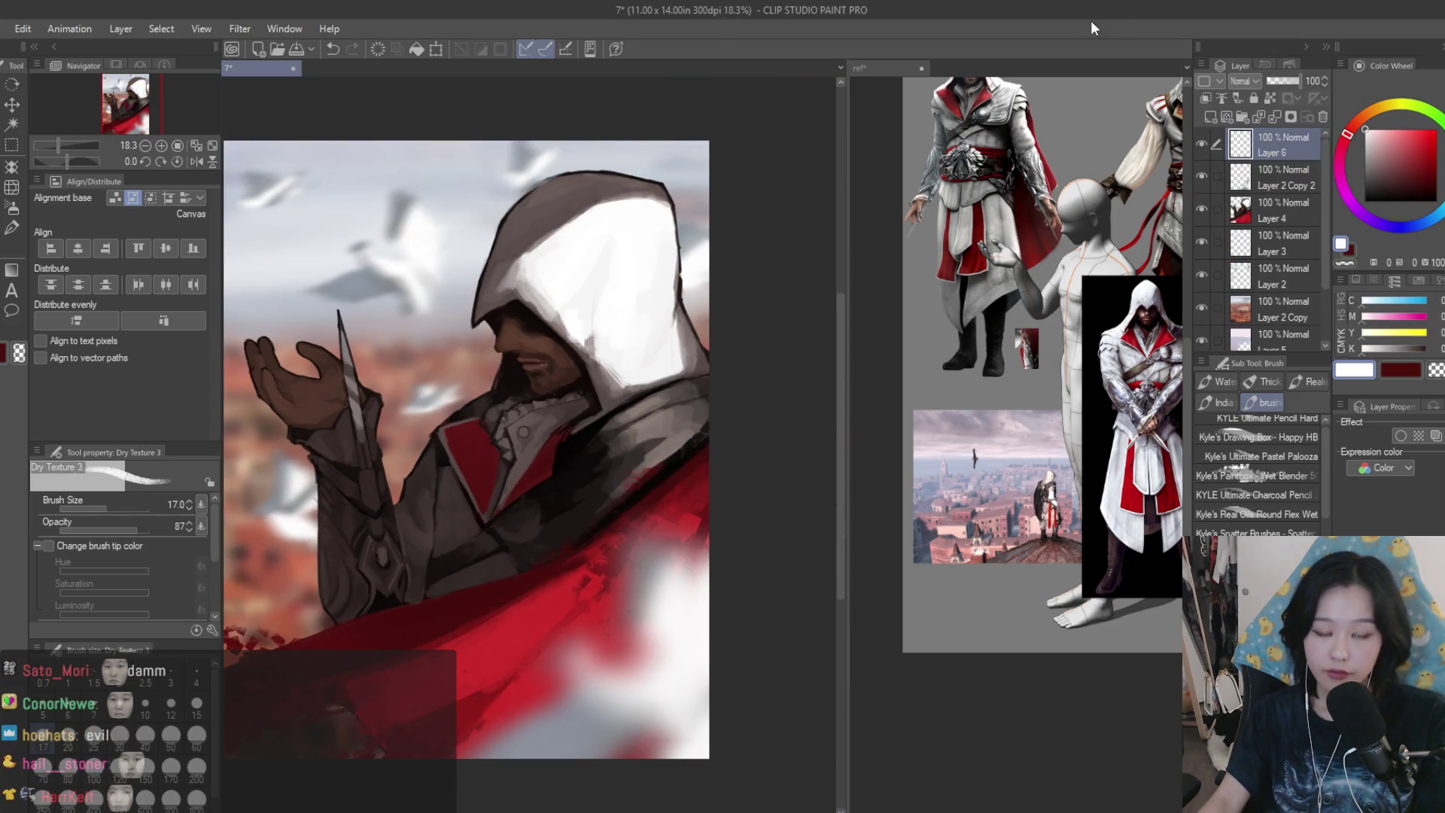
{"action": "scroll", "coordinate": [546, 539], "scroll_direction": "up", "scroll_amount": 1}
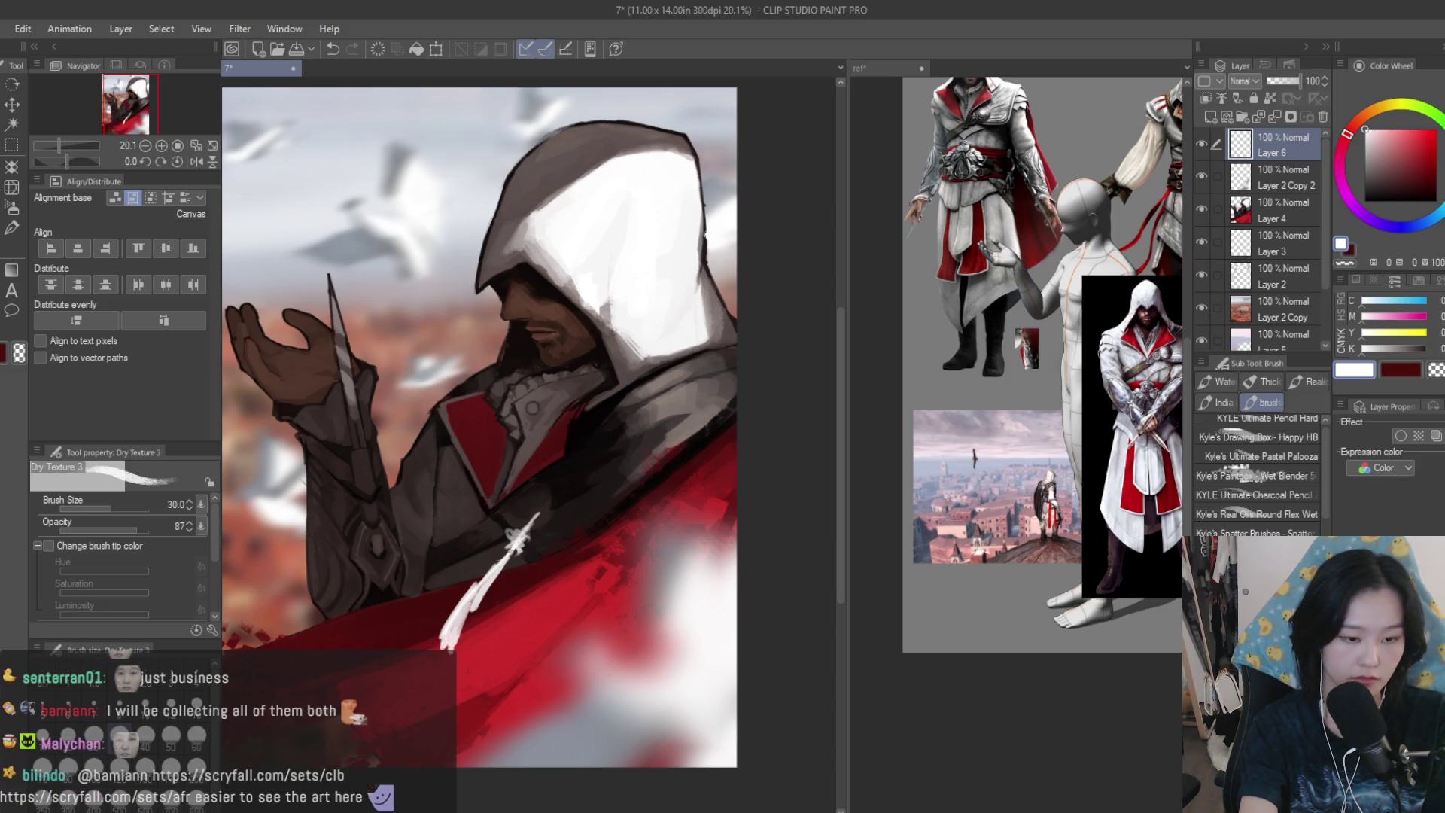
{"action": "left_click_drag", "start_coordinate": [456, 597], "coordinate": [427, 634]}
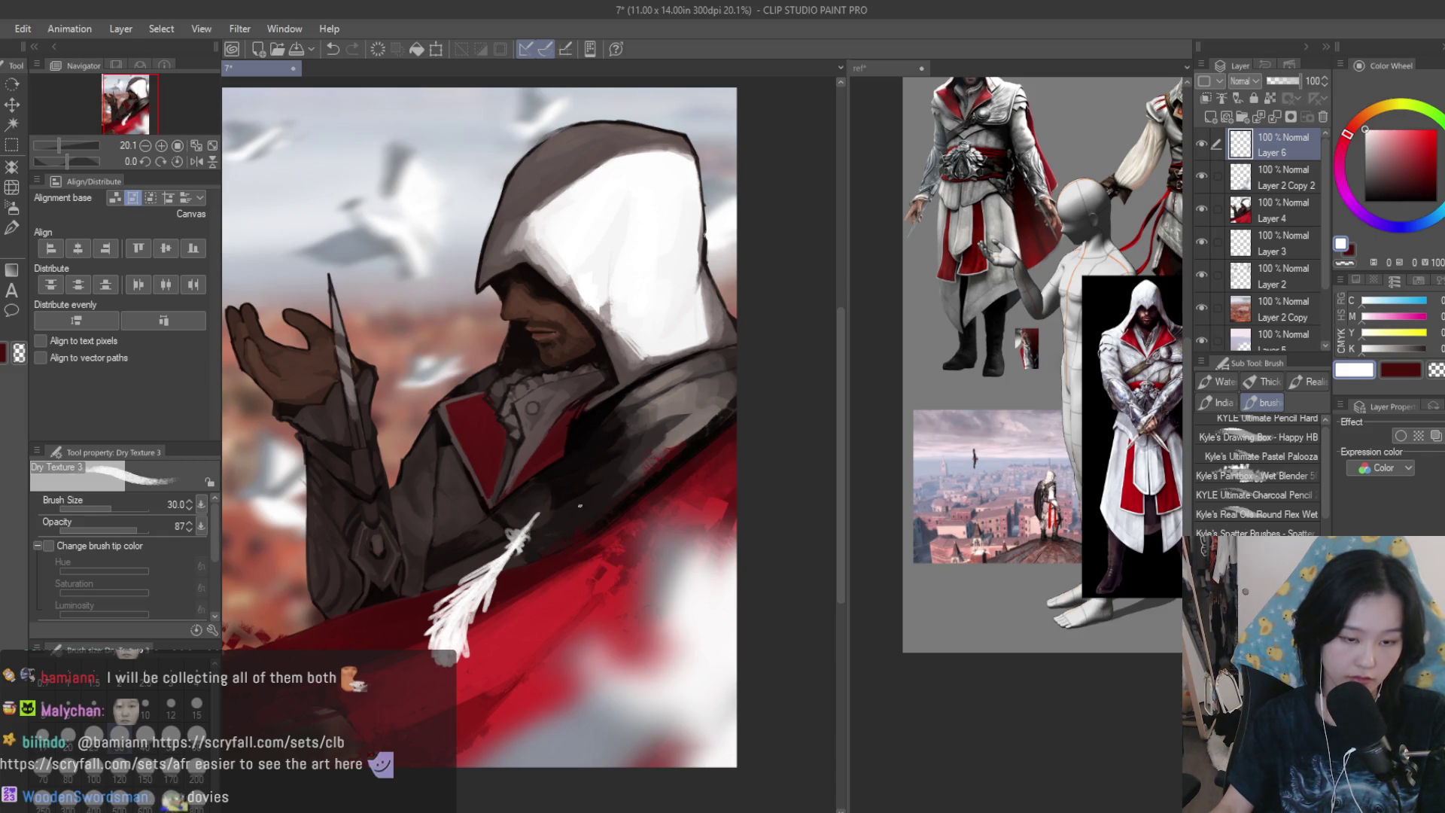
- Clean up the stray scribble at the feather's tip using the transparent colour
{"action": "scroll", "coordinate": [580, 506], "scroll_direction": "down", "scroll_amount": 2}
{"action": "scroll", "coordinate": [580, 506], "scroll_direction": "up", "scroll_amount": 5}
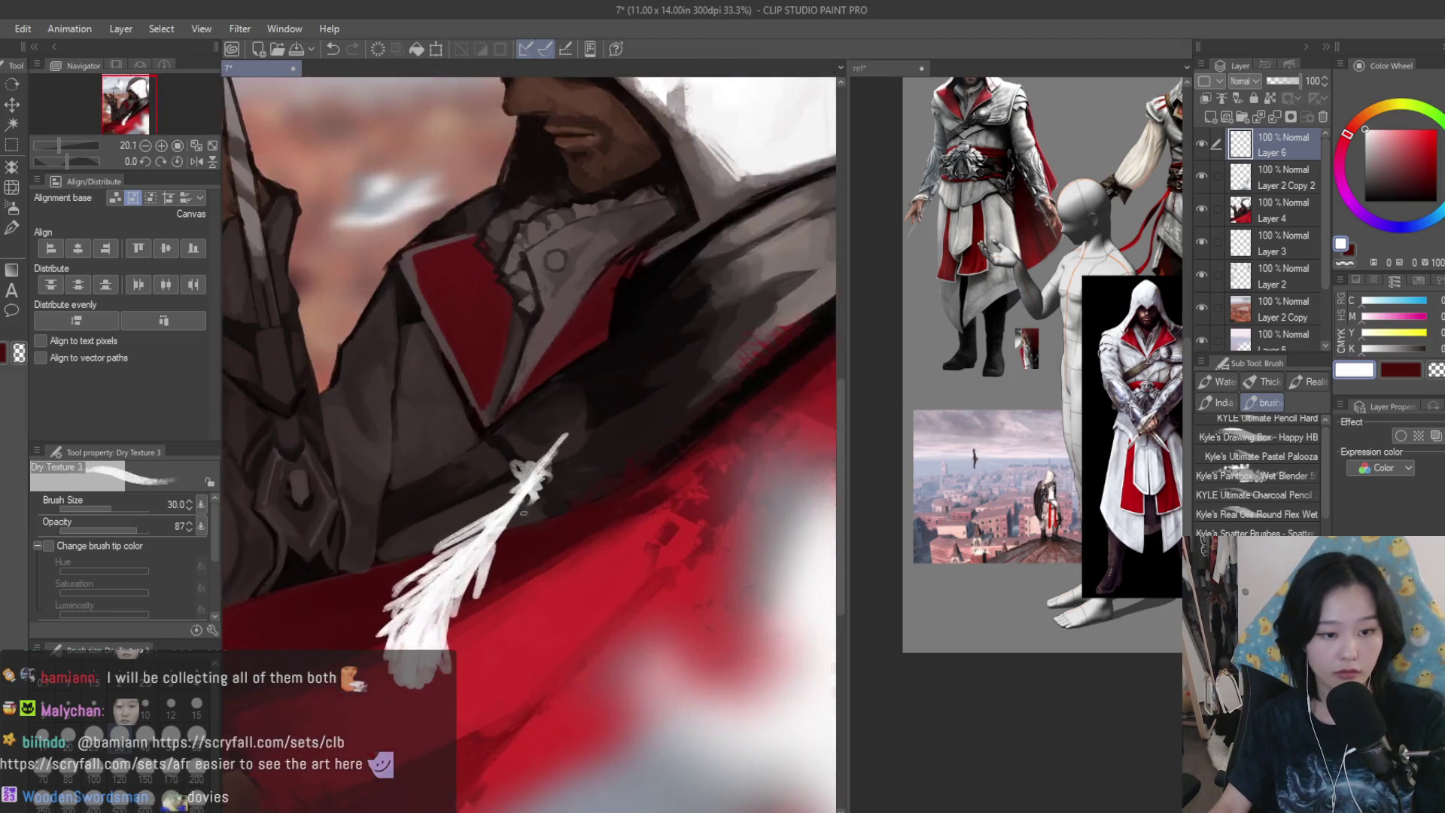
{"action": "scroll", "coordinate": [524, 514], "scroll_direction": "up", "scroll_amount": 2}
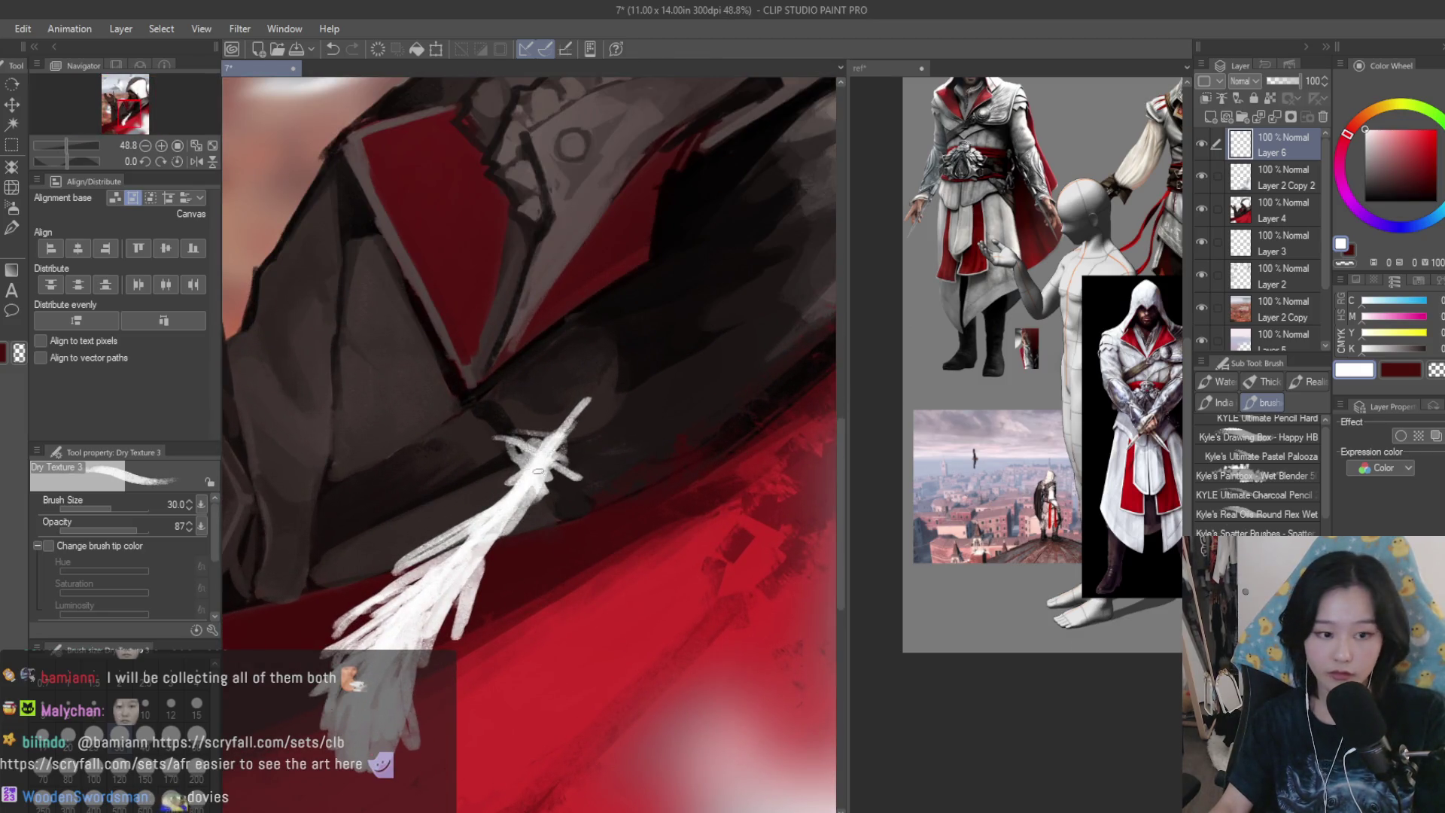
{"action": "left_click_drag", "start_coordinate": [530, 438], "coordinate": [503, 482]}
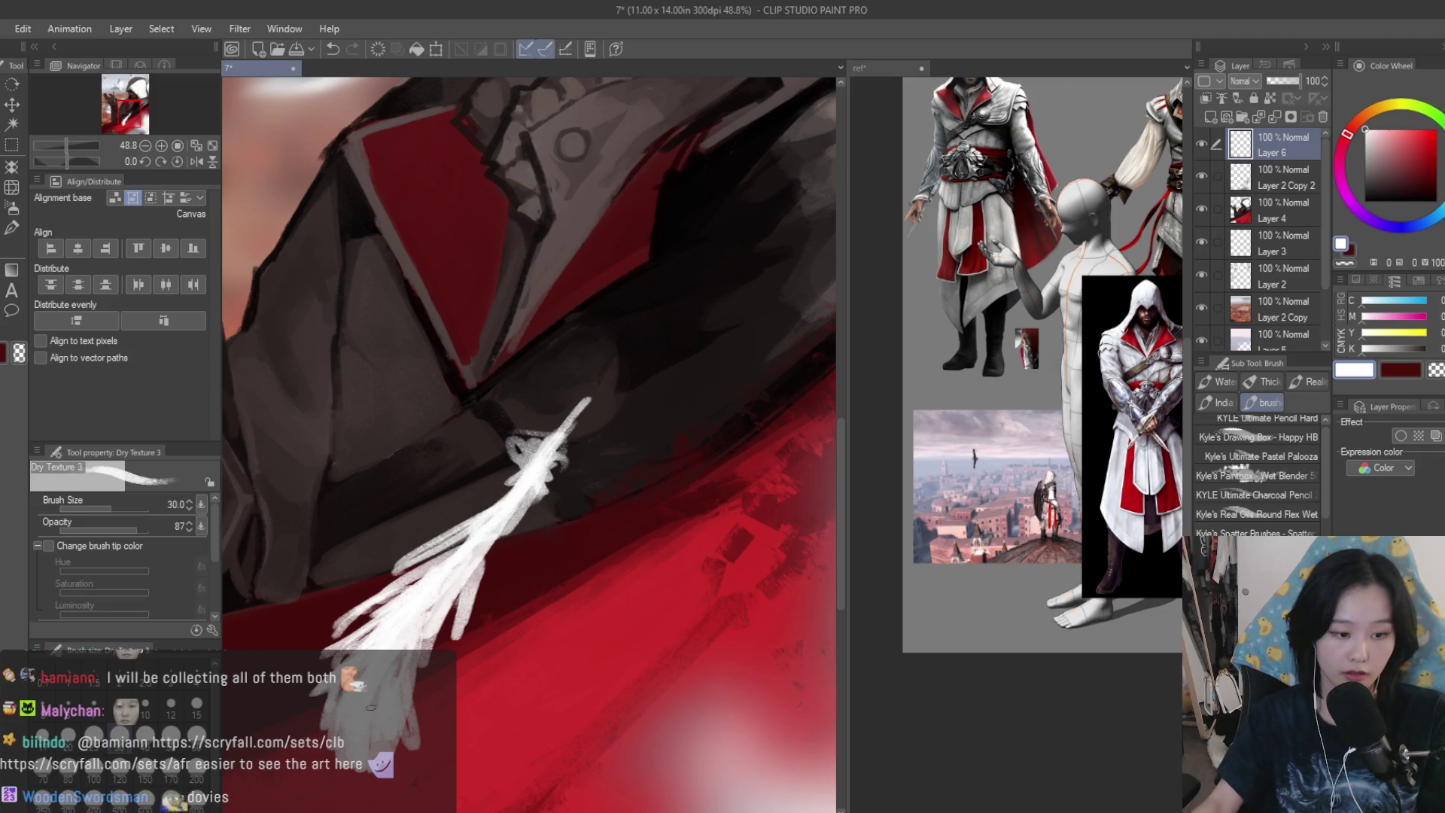
{"action": "left_click", "coordinate": [1436, 369]}
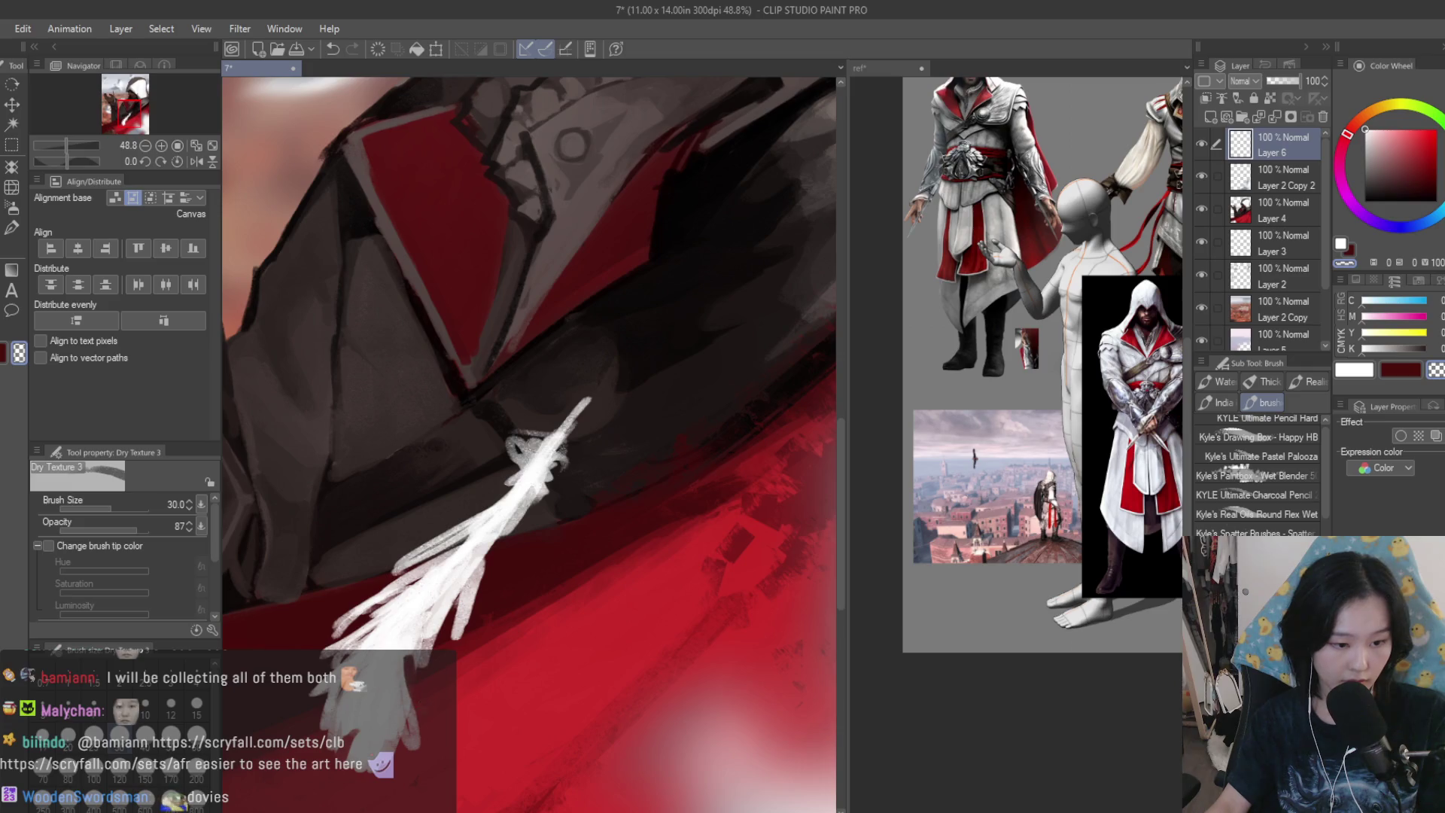
{"action": "scroll", "coordinate": [603, 584], "scroll_direction": "down", "scroll_amount": 5}
{"action": "scroll", "coordinate": [618, 634], "scroll_direction": "up", "scroll_amount": 2}
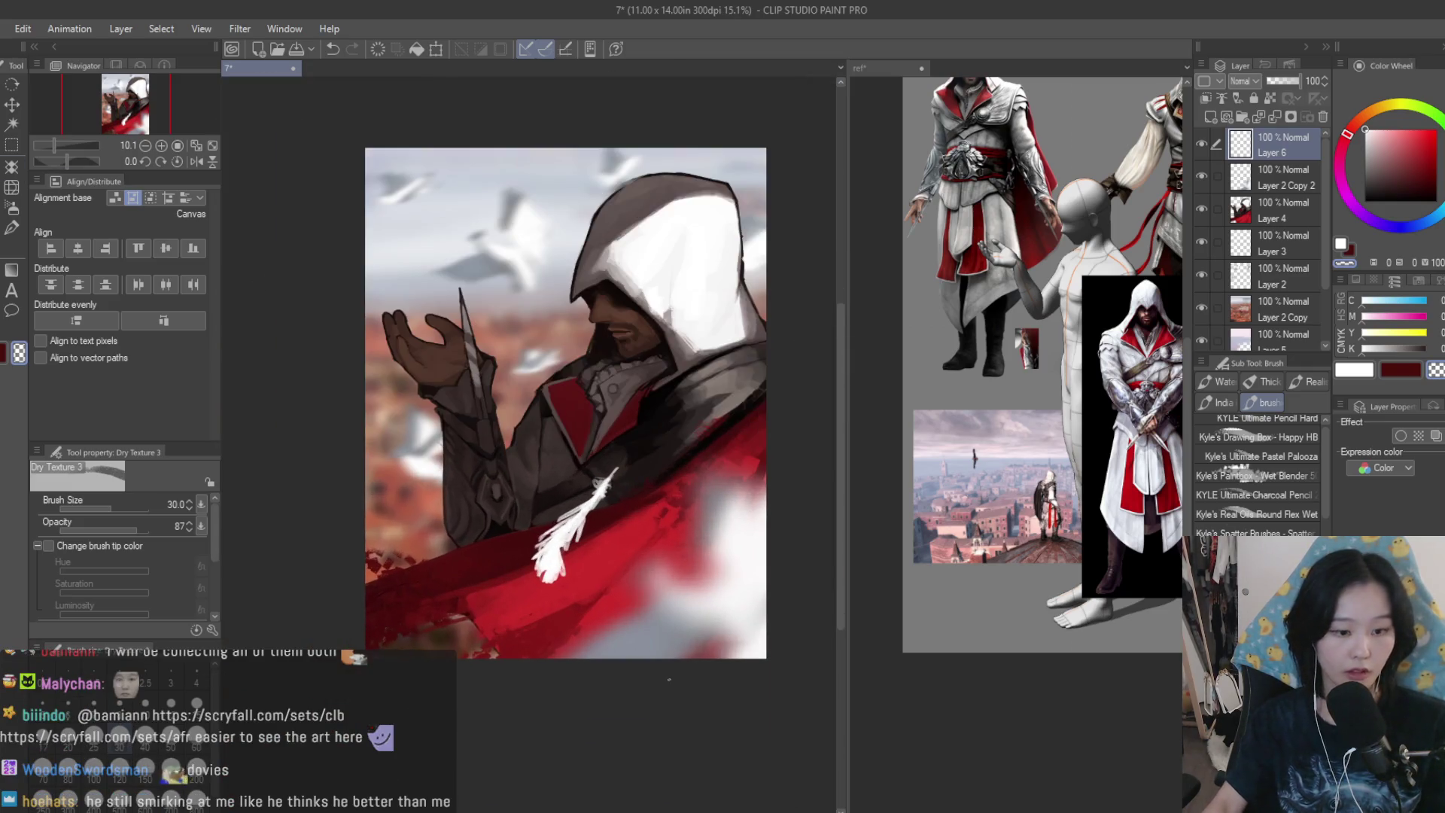
- Rotate the feather and shift it down-left with Ctrl+T
{"action": "key", "text": "ctrl+t"}
{"action": "scroll", "coordinate": [648, 457], "scroll_direction": "up", "scroll_amount": 2}
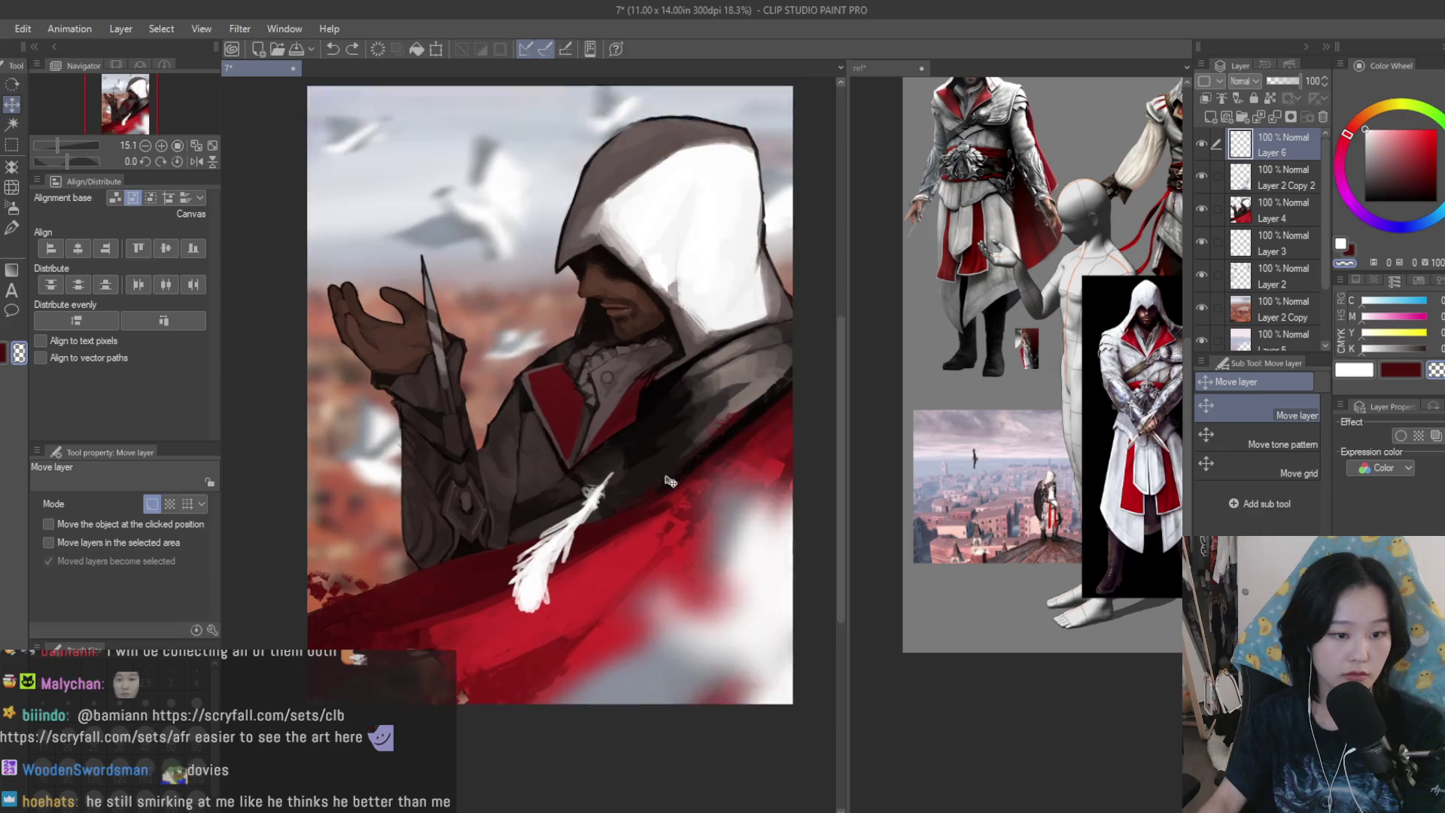
{"action": "mouse_move", "coordinate": [561, 613]}
{"action": "left_mouse_down"}
{"action": "mouse_move", "coordinate": [545, 640]}
{"action": "mouse_move", "coordinate": [497, 654]}
{"action": "left_mouse_up"}
{"action": "key", "text": "Return"}
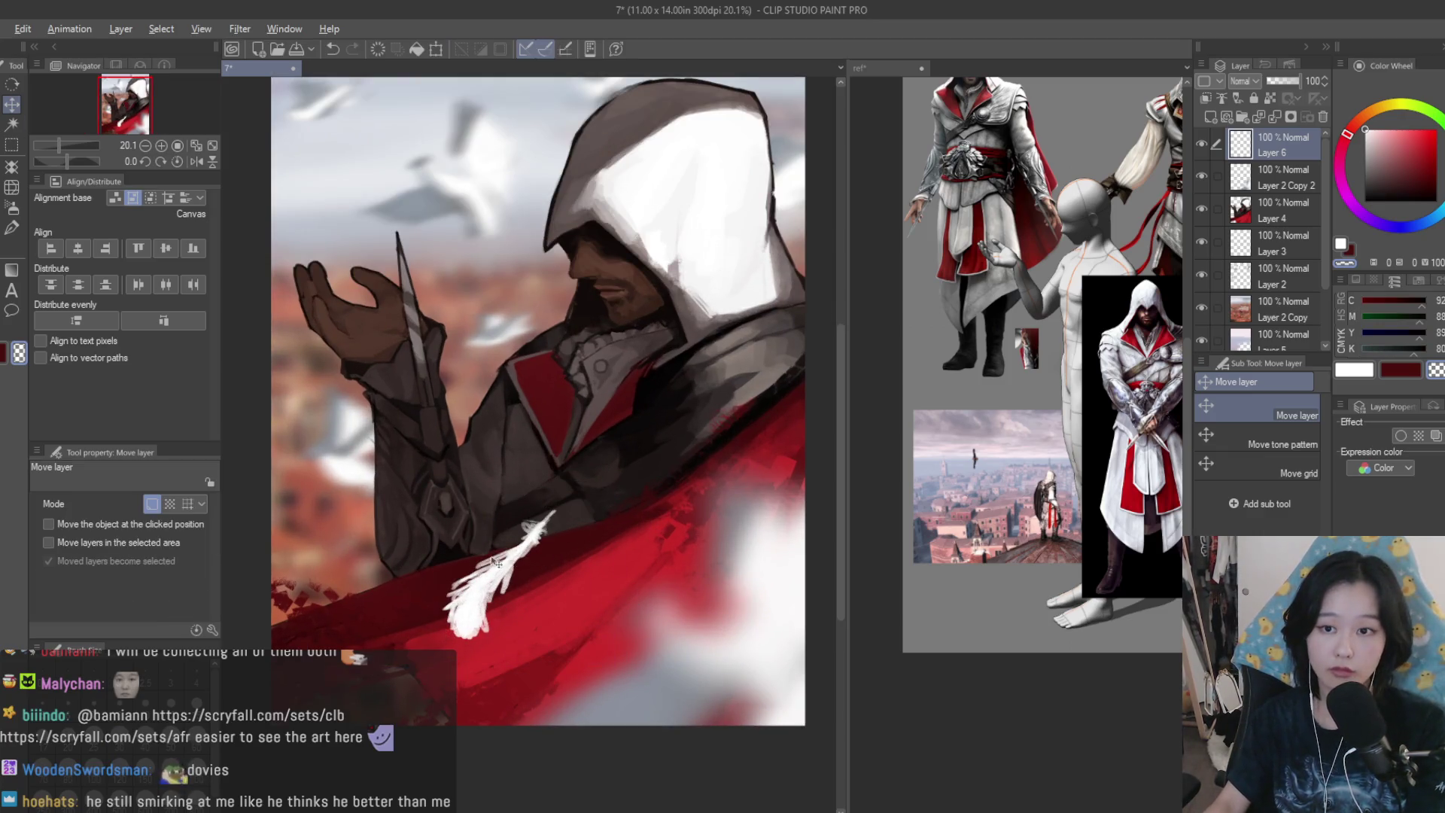
- Duplicate the feather and move and rotate the copy onto the right shoulder
{"action": "key", "text": "ctrl+v"}
{"action": "key", "text": "ctrl+t"}
{"action": "mouse_move", "coordinate": [687, 470]}
{"action": "left_mouse_down"}
{"action": "mouse_move", "coordinate": [752, 440]}
{"action": "mouse_move", "coordinate": [783, 461]}
{"action": "mouse_move", "coordinate": [809, 407]}
{"action": "mouse_move", "coordinate": [791, 295]}
{"action": "mouse_move", "coordinate": [802, 343]}
{"action": "mouse_move", "coordinate": [722, 429]}
{"action": "mouse_move", "coordinate": [754, 444]}
{"action": "left_mouse_up"}
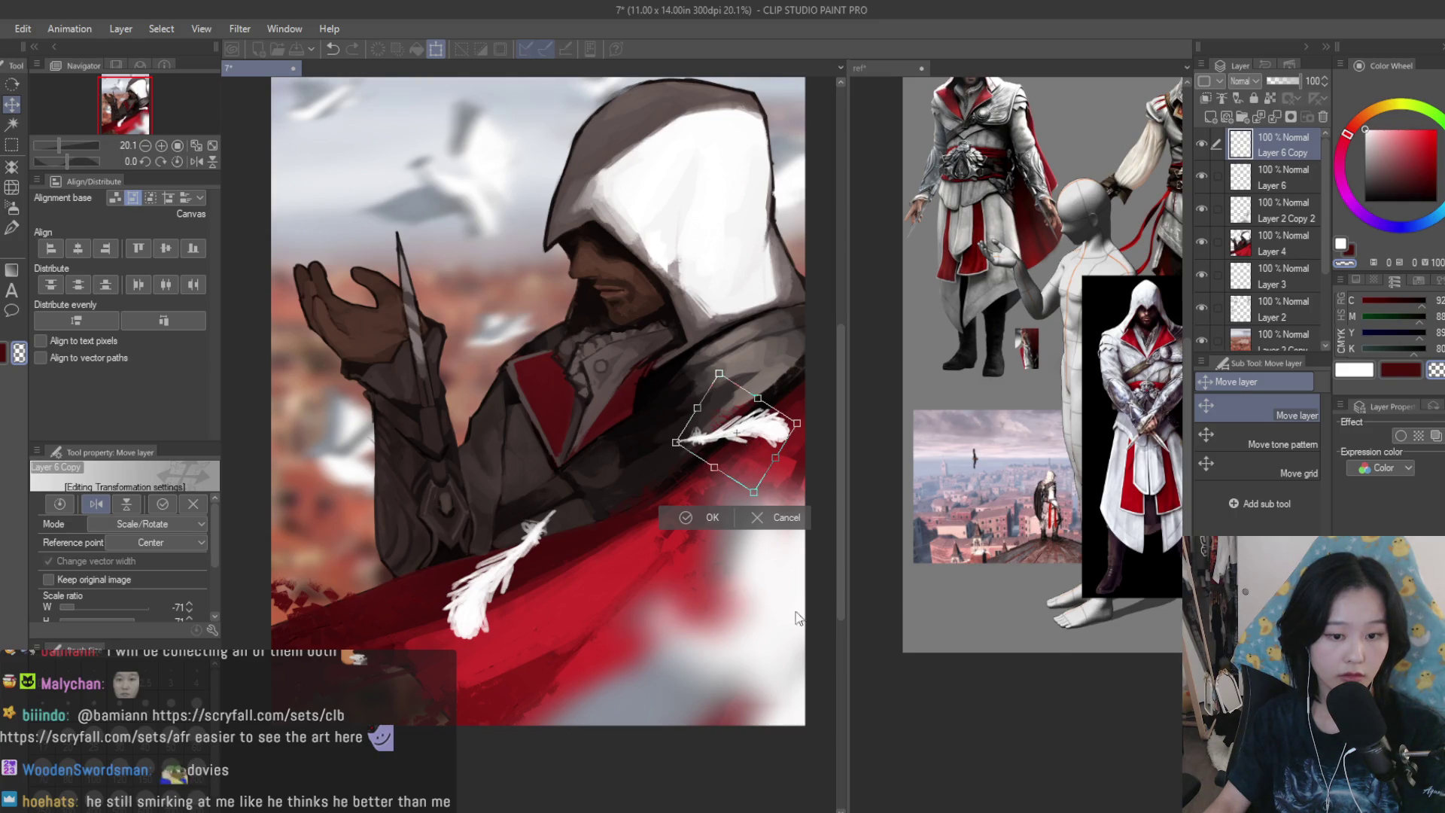
{"action": "key", "text": "h"}
{"action": "key", "text": "ctrl+z"}
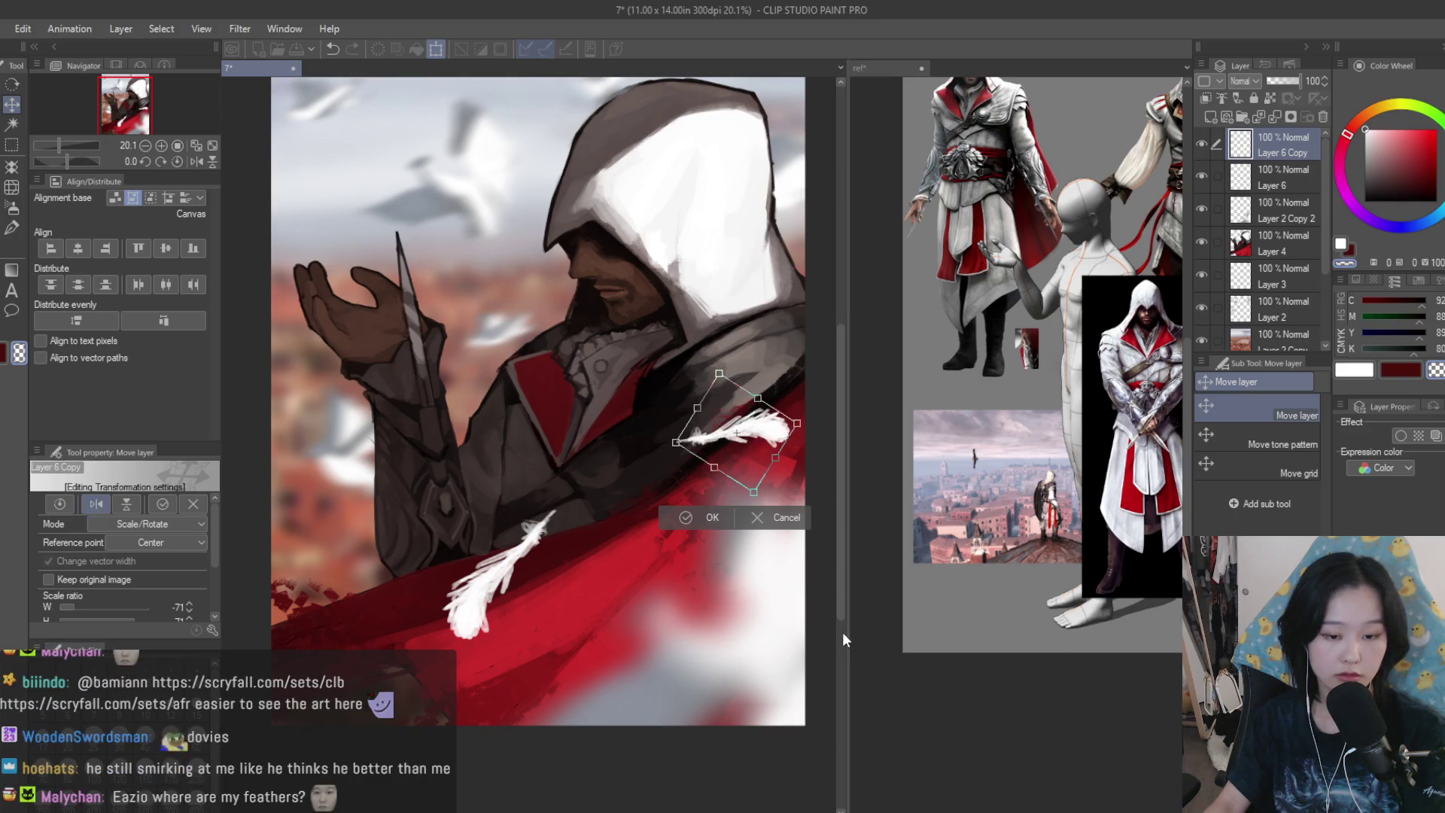
{"action": "key", "text": "ctrl+z"}
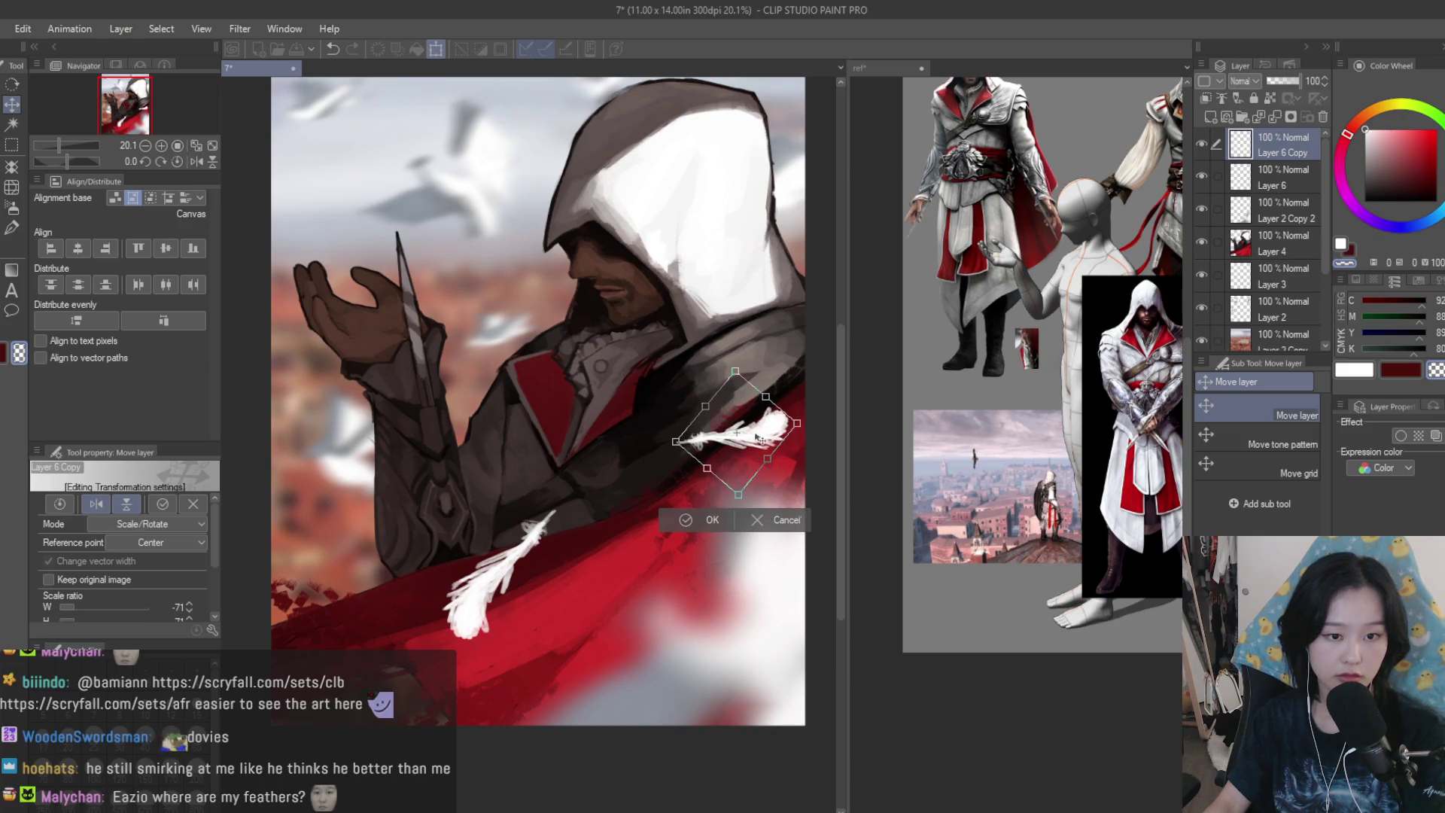
{"action": "left_click", "coordinate": [708, 498]}
{"action": "scroll", "coordinate": [682, 480], "scroll_direction": "down", "scroll_amount": 4}
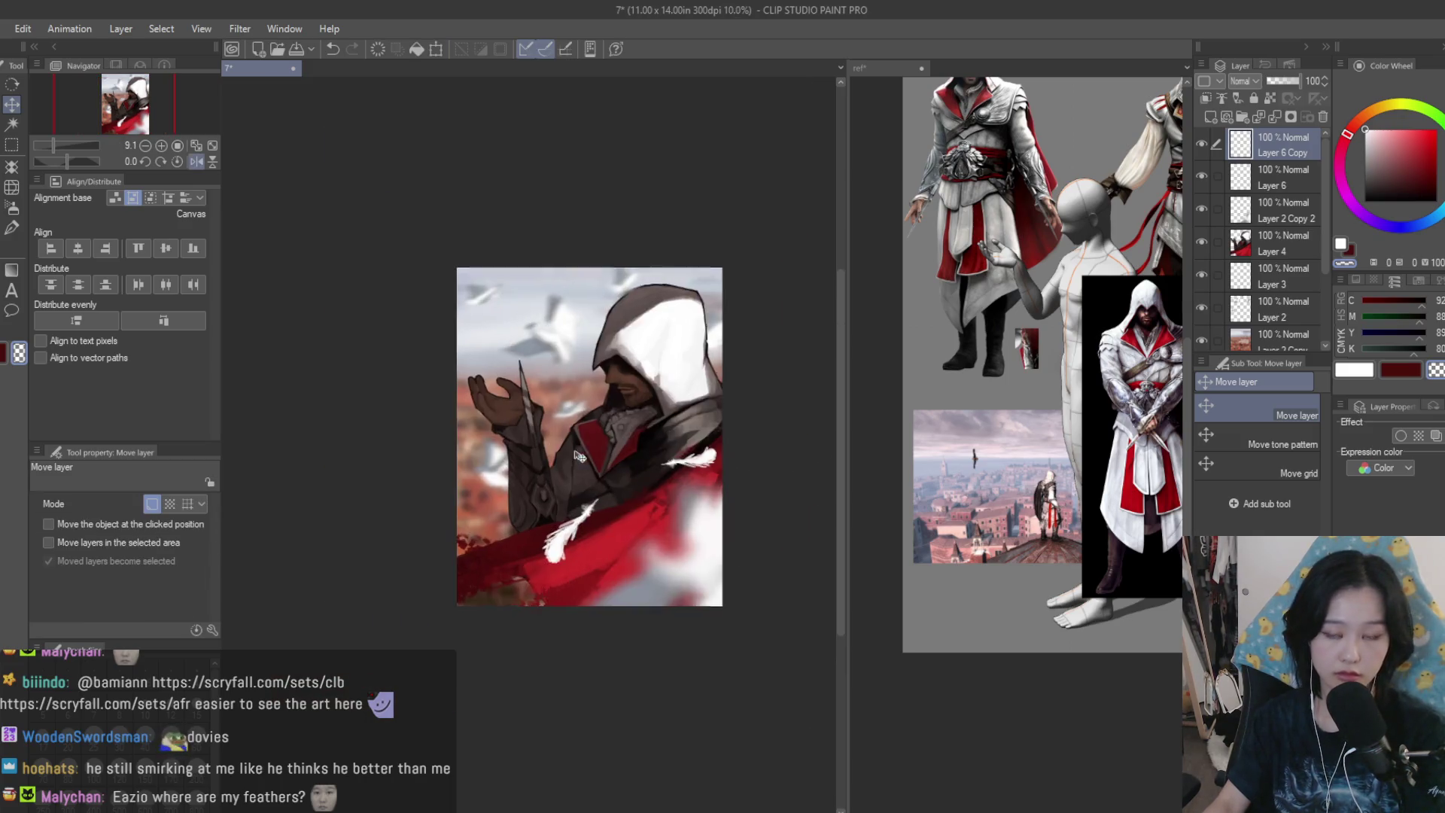
{"action": "scroll", "coordinate": [709, 445], "scroll_direction": "up", "scroll_amount": 2}
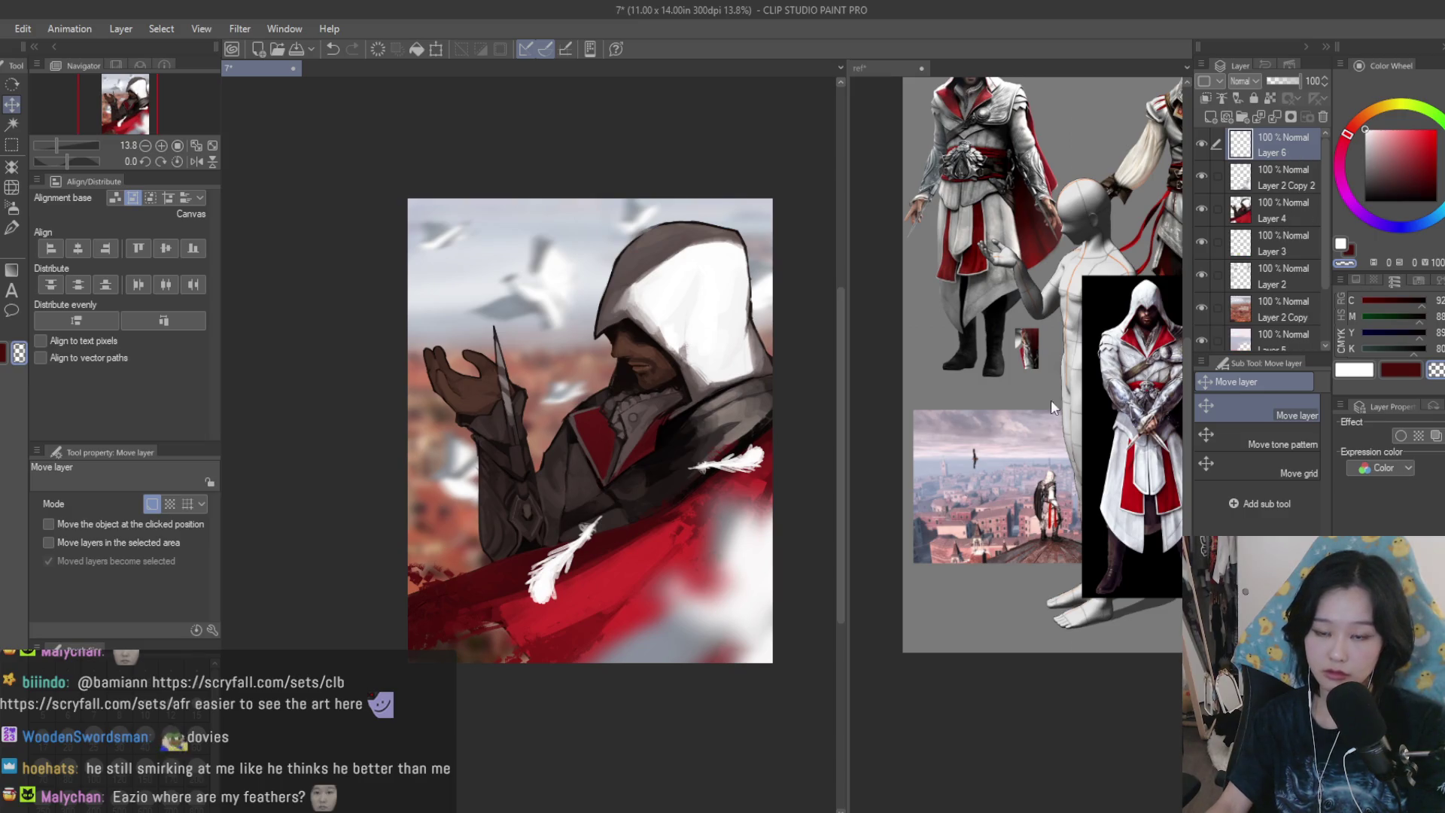
- Place another feather copy near the raised hand, shrunk to 72%
{"action": "left_click_drag", "start_coordinate": [539, 553], "coordinate": [474, 425]}
{"action": "key", "text": "ctrl+t"}
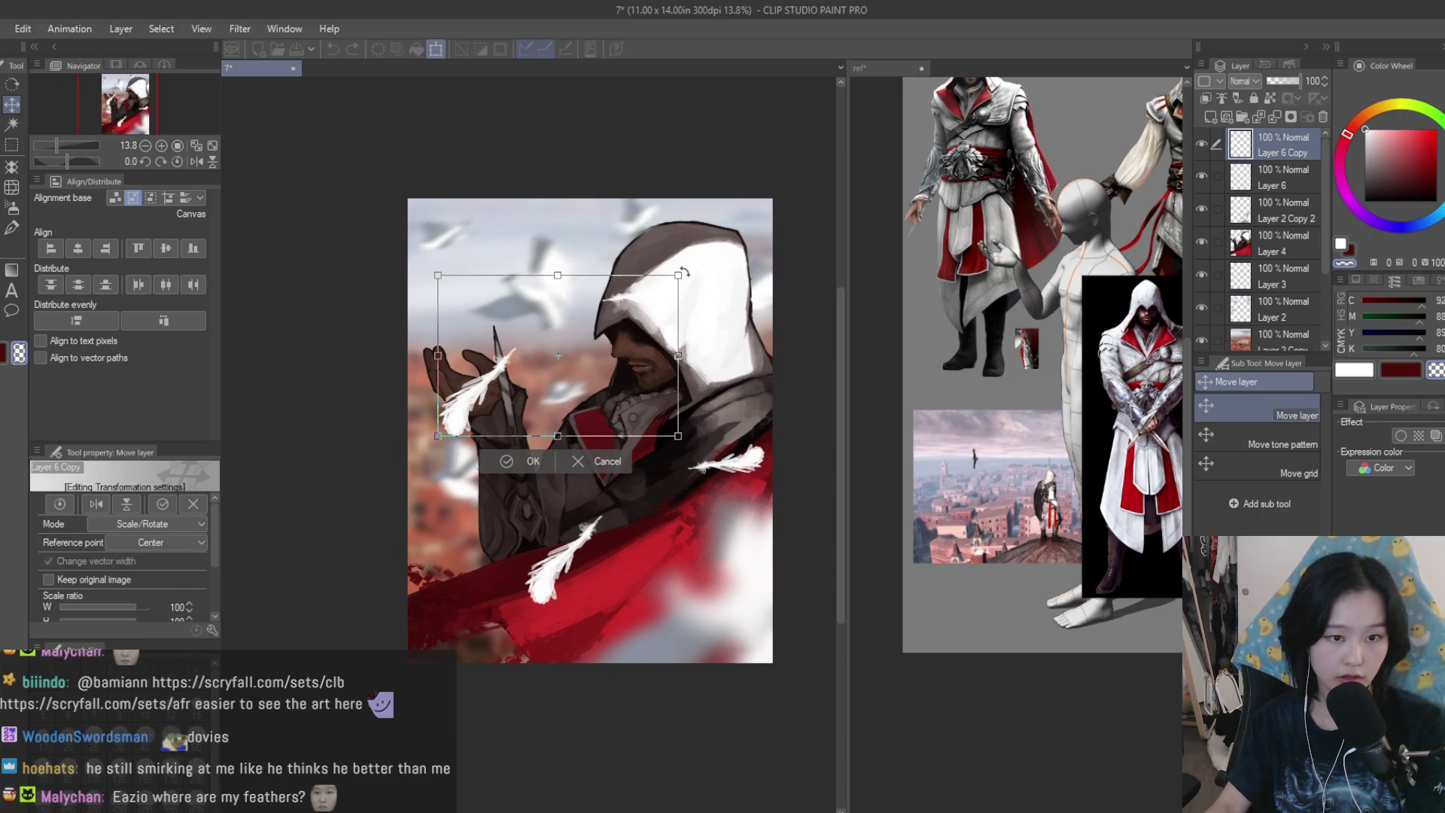
{"action": "left_click_drag", "start_coordinate": [678, 276], "coordinate": [646, 300]}
{"action": "mouse_move", "coordinate": [600, 353]}
{"action": "left_mouse_down"}
{"action": "mouse_move", "coordinate": [537, 473]}
{"action": "mouse_move", "coordinate": [694, 309]}
{"action": "mouse_move", "coordinate": [657, 280]}
{"action": "mouse_move", "coordinate": [733, 310]}
{"action": "mouse_move", "coordinate": [750, 339]}
{"action": "mouse_move", "coordinate": [737, 315]}
{"action": "left_mouse_up"}
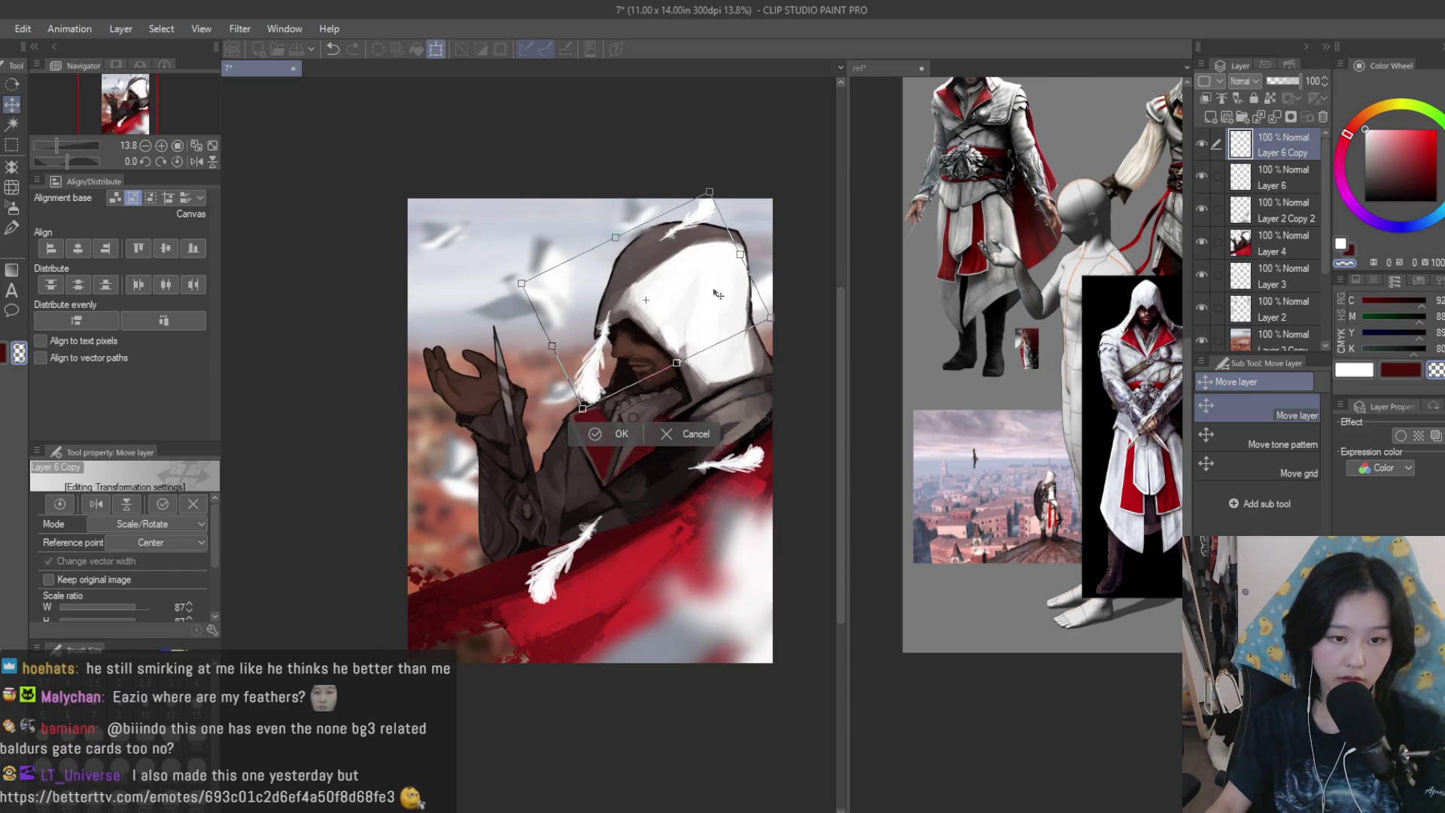
{"action": "key", "text": "Return"}
{"action": "scroll", "coordinate": [484, 395], "scroll_direction": "down", "scroll_amount": 2}
- Select a feather with the rectangle marquee and rotate it beside the raised hand
{"action": "key", "text": "m"}
{"action": "scroll", "coordinate": [484, 396], "scroll_direction": "up", "scroll_amount": 3}
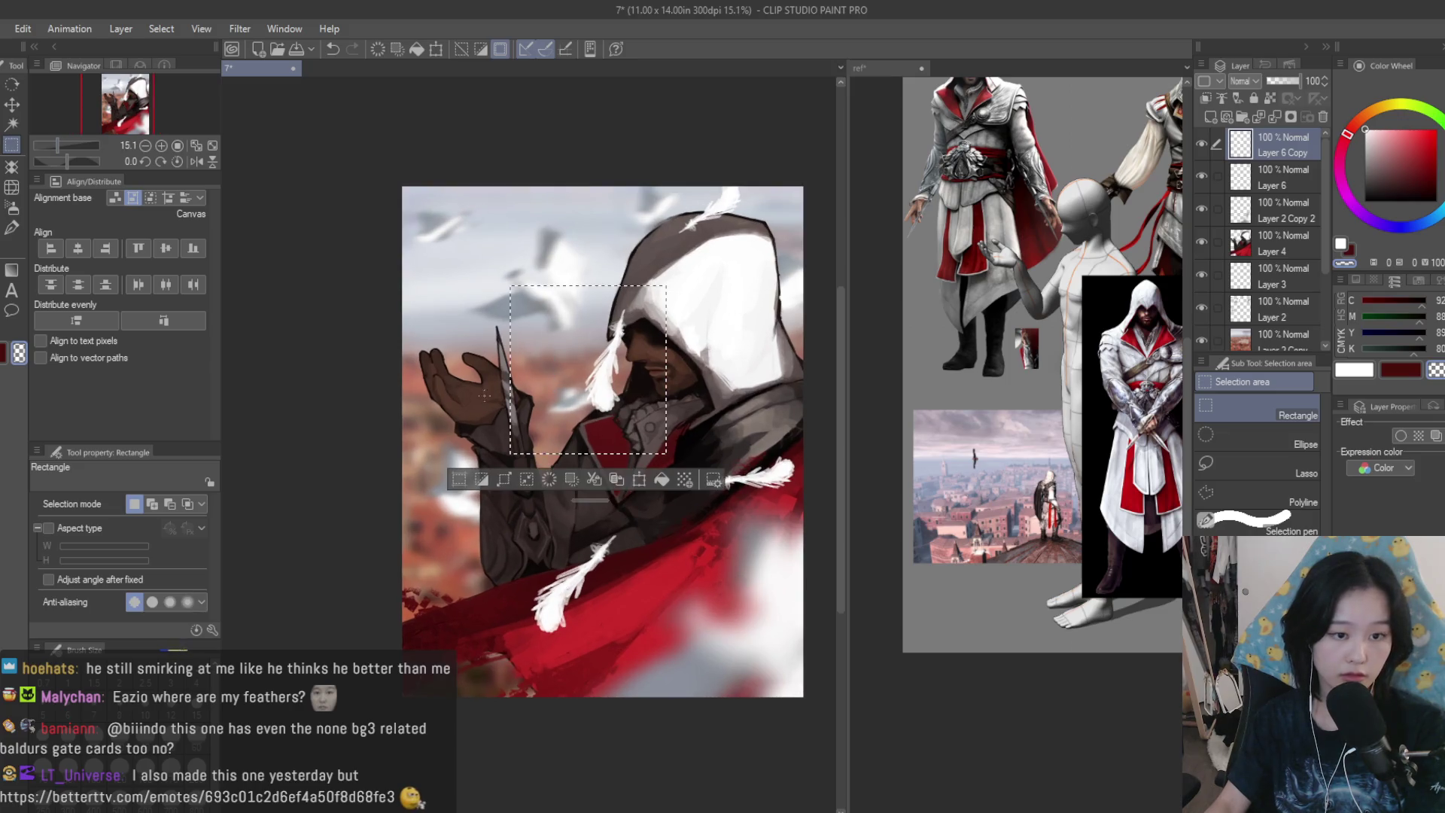
{"action": "key", "text": "ctrl+t"}
{"action": "mouse_move", "coordinate": [670, 421]}
{"action": "left_mouse_down"}
{"action": "mouse_move", "coordinate": [584, 390]}
{"action": "mouse_move", "coordinate": [519, 332]}
{"action": "mouse_move", "coordinate": [583, 383]}
{"action": "left_mouse_up"}
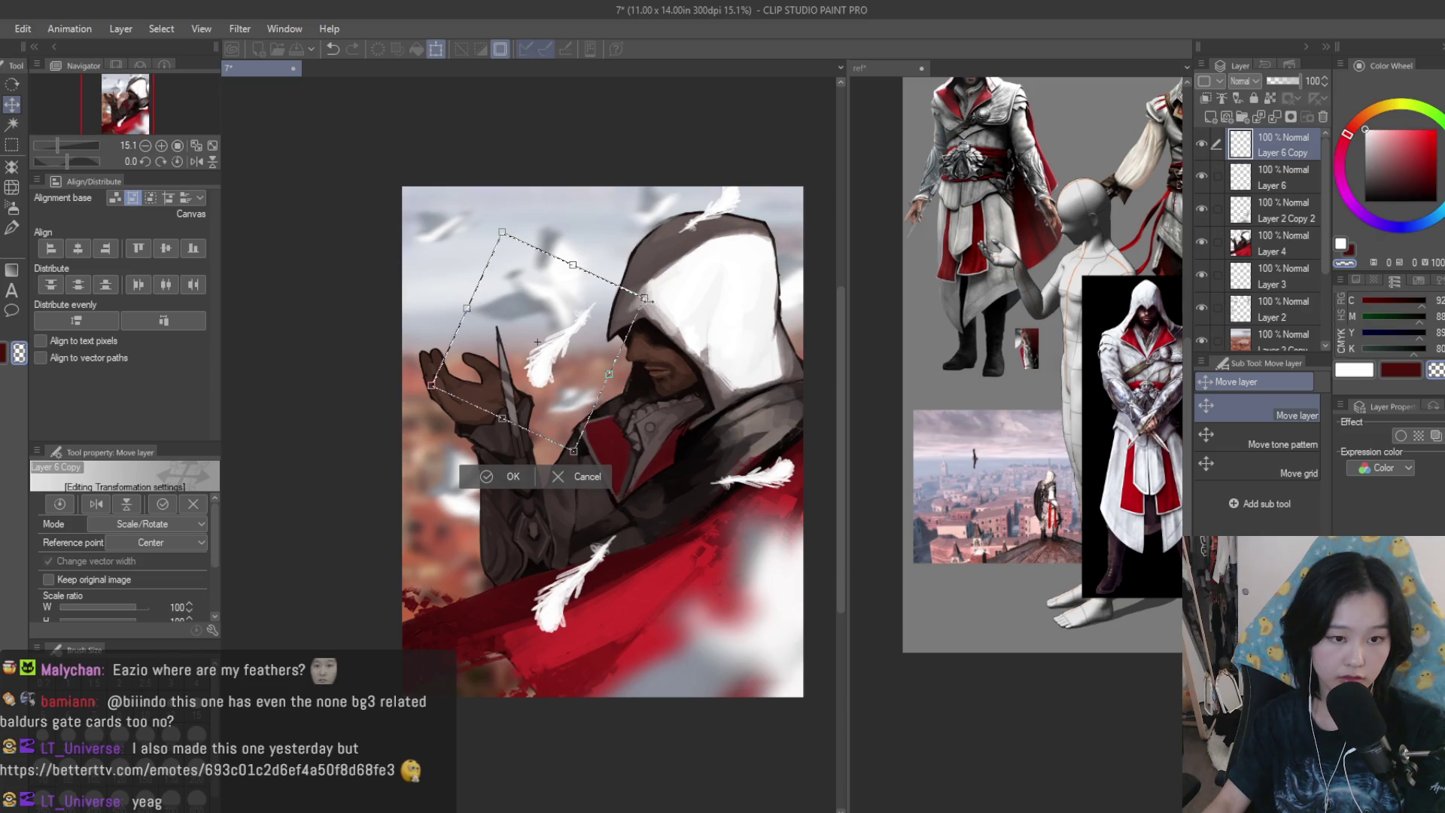